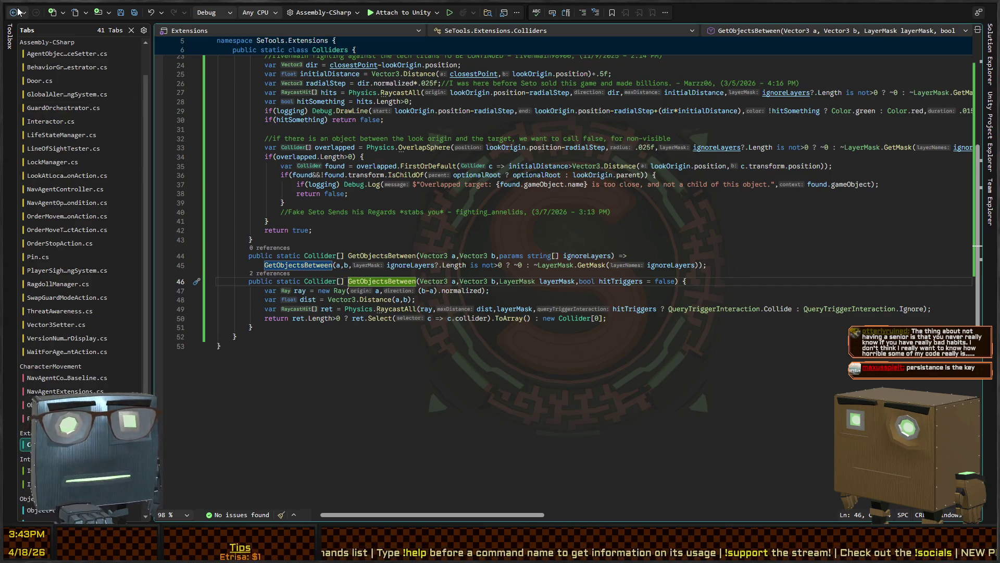
- Invert line 89's layer mask with ~ and add StaticLookups.Layers.IgnoreRaycast after Player
key("ctrl+minus")
left_click(749, 280)
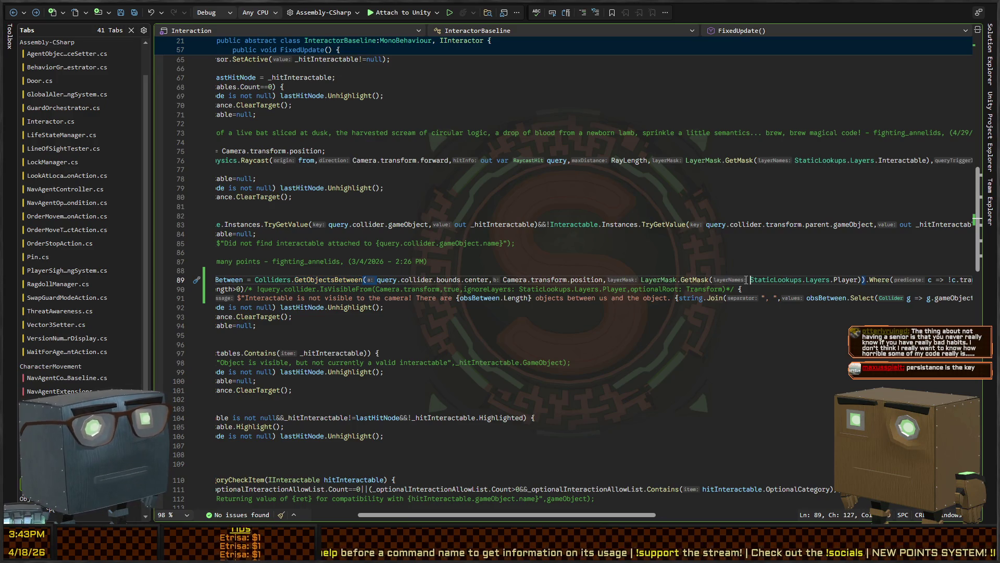
left_click(639, 279)
type("~")
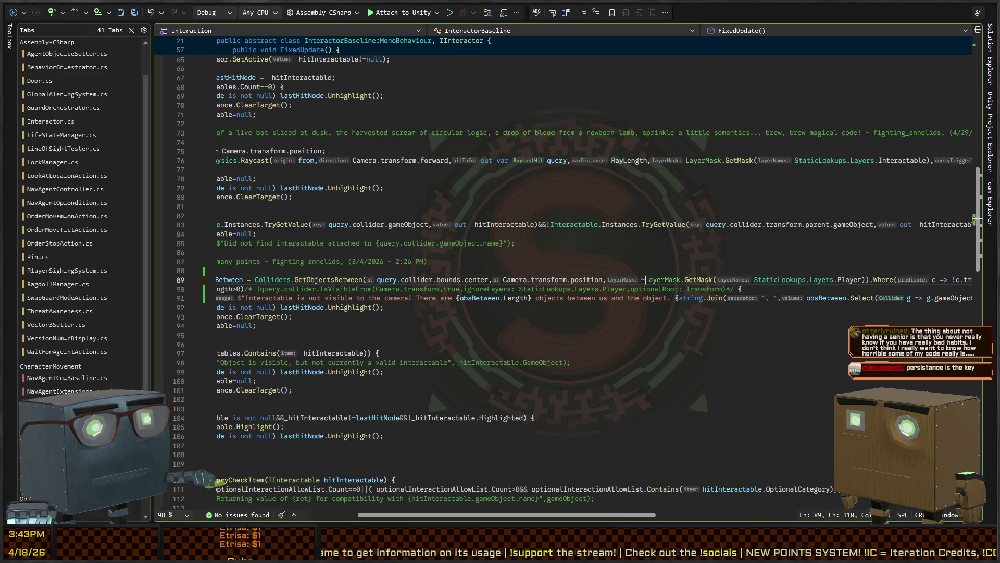
left_click(861, 280)
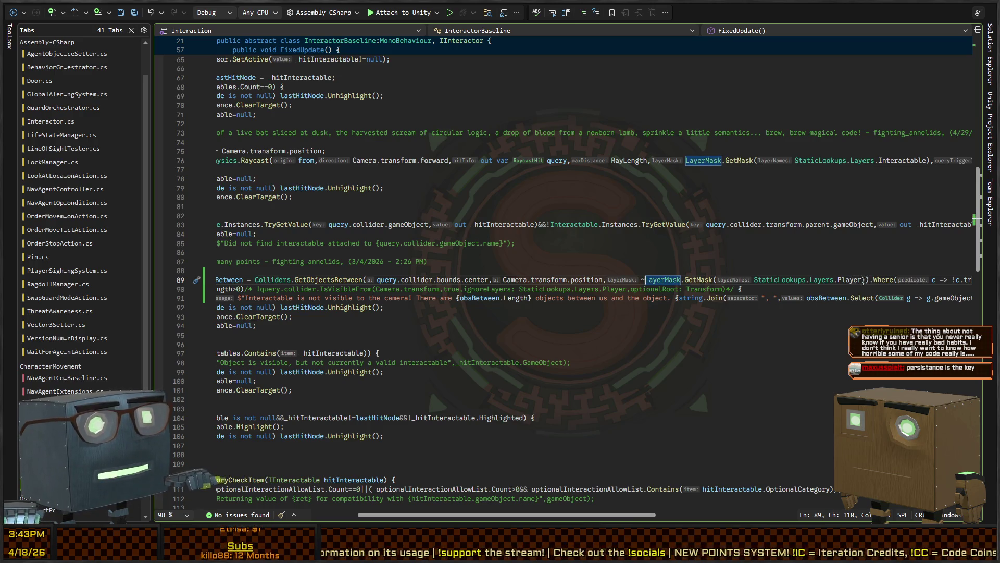
type(",StaticLookups,k")
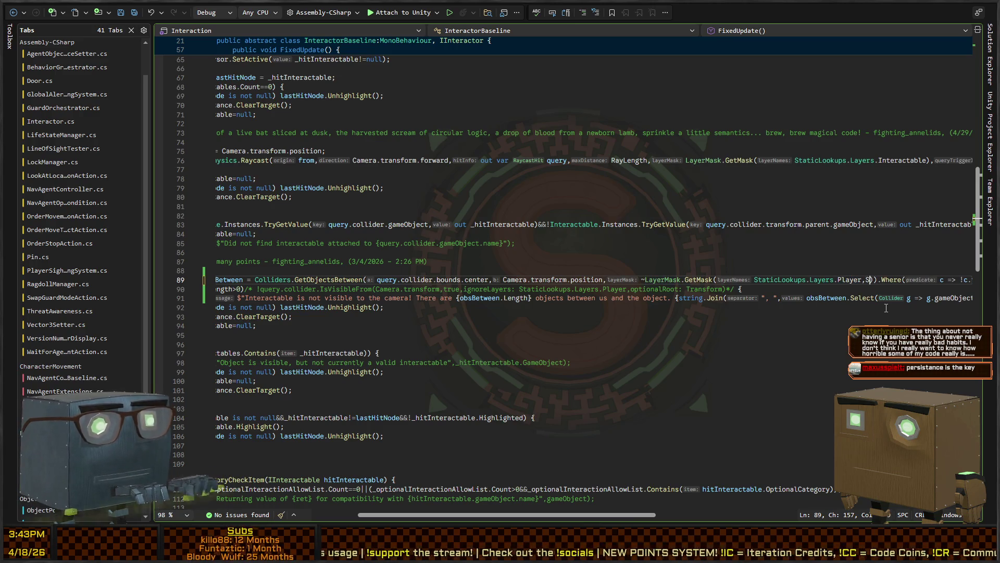
key("BackSpace")
key("BackSpace")
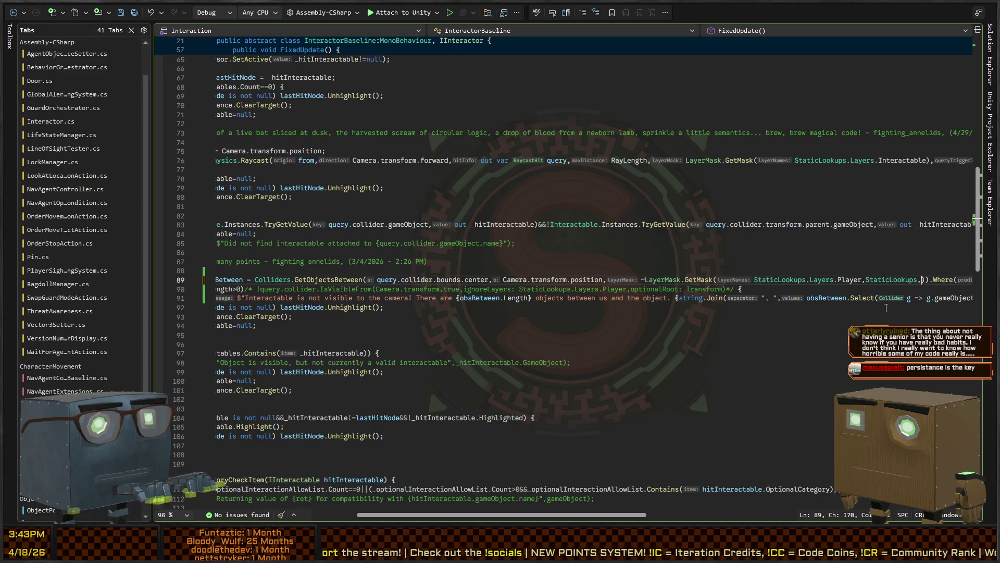
type(".Player,StaticLookups.Layers.IgnoreRaycast")
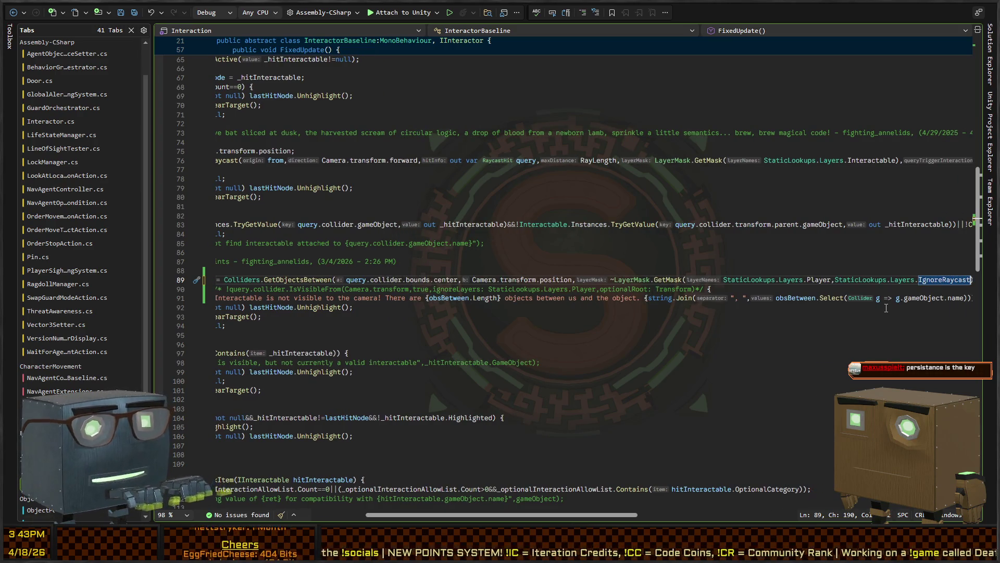
key("End")
key("Home")
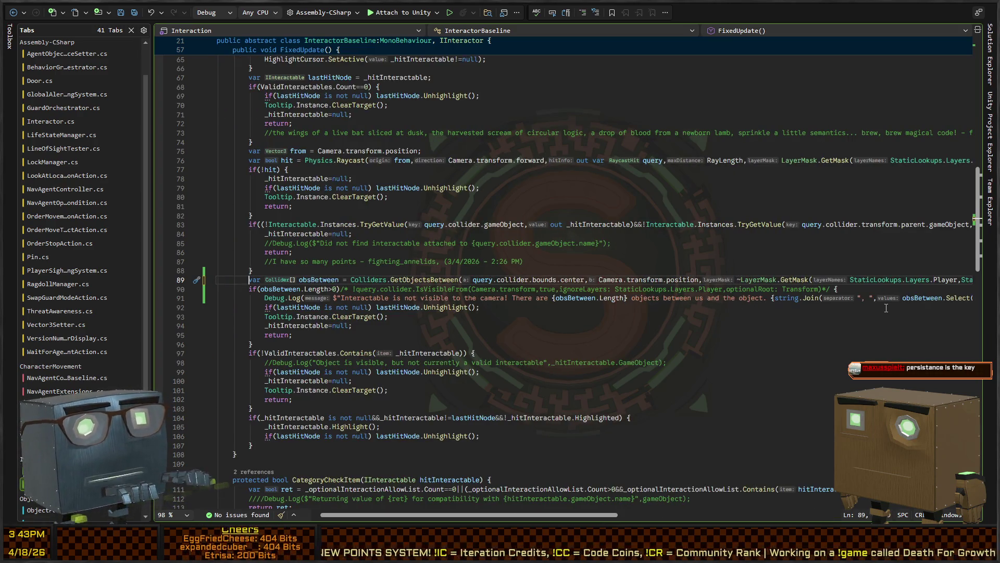
key("ctrl+Right")
key("ctrl+Right")
key("ctrl+Right")
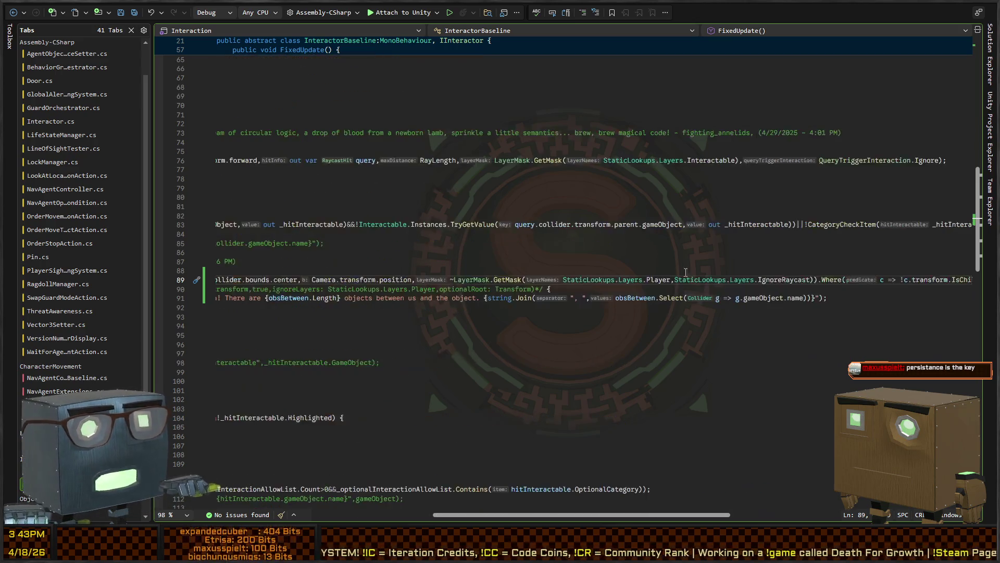
- Duplicate the layer entry on line 89 and make the copy StaticLookups.Layers.VisionIgnore
left_click(718, 279)
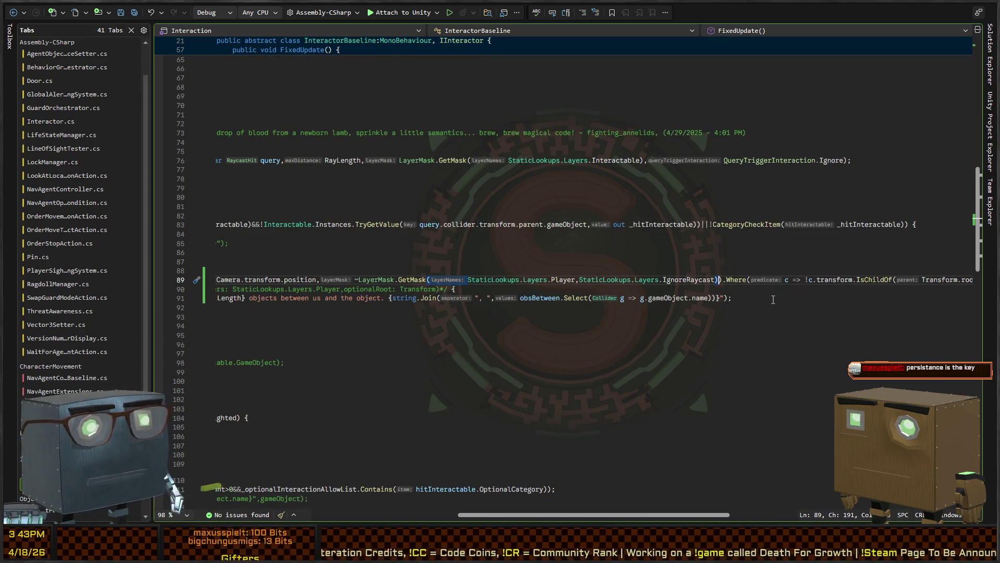
key("ctrl+shift+Left")
key("ctrl+shift+Left")
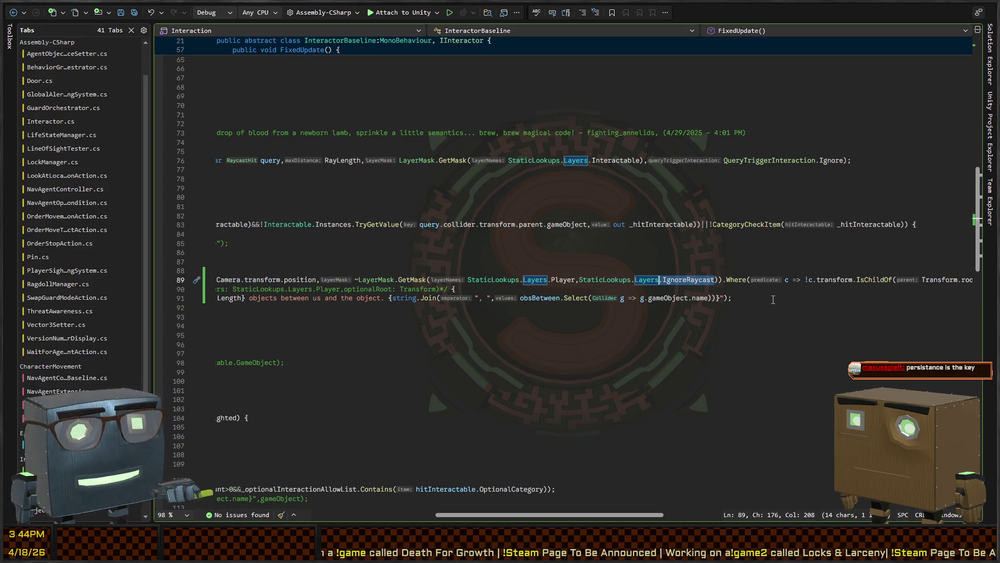
key("ctrl+shift+Left")
key("ctrl+shift+Left")
key("ctrl+shift+Left")
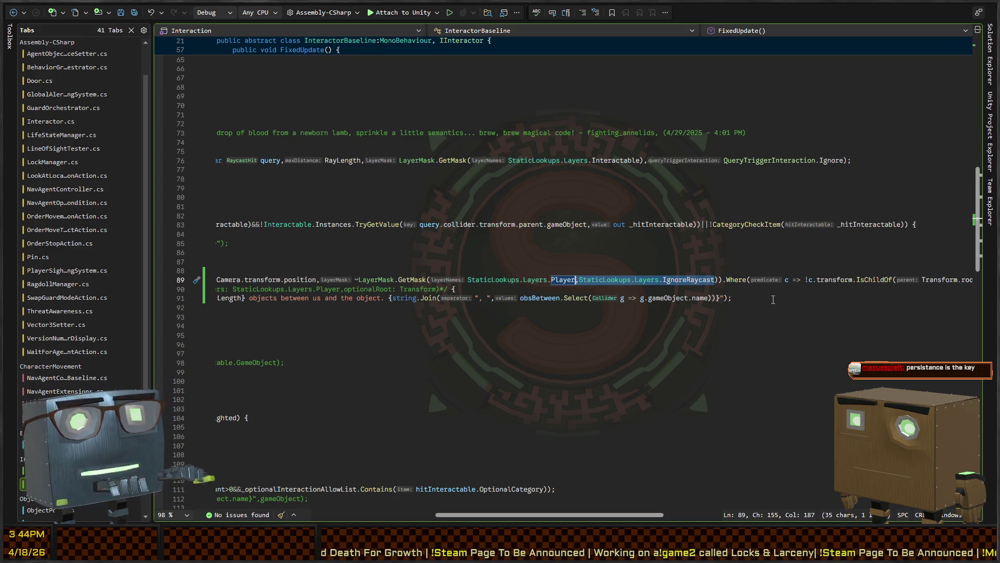
key("ctrl+c")
key("Right")
key("ctrl+v")
key("ctrl+shift+Left")
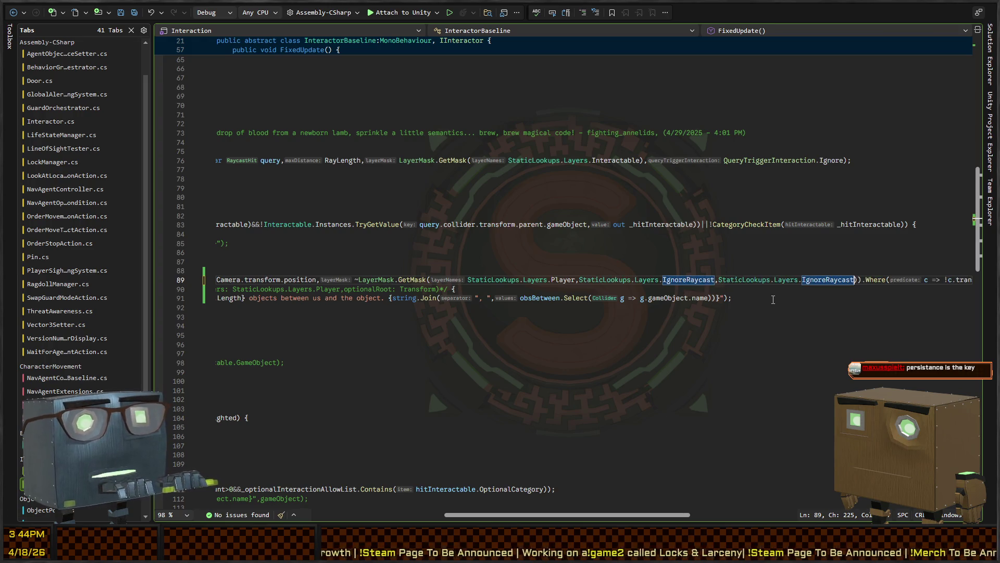
key("Delete")
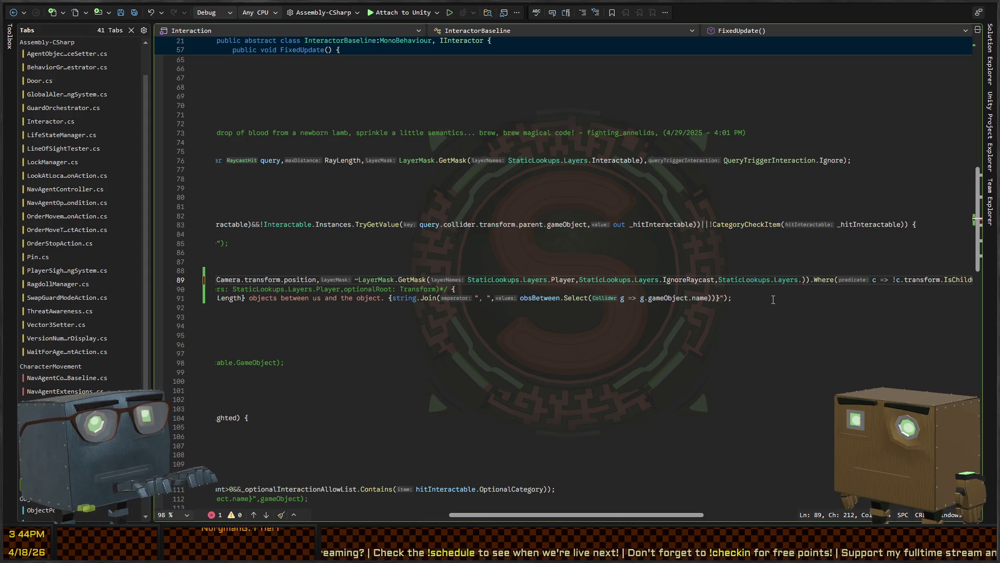
type("VisionIgnore")
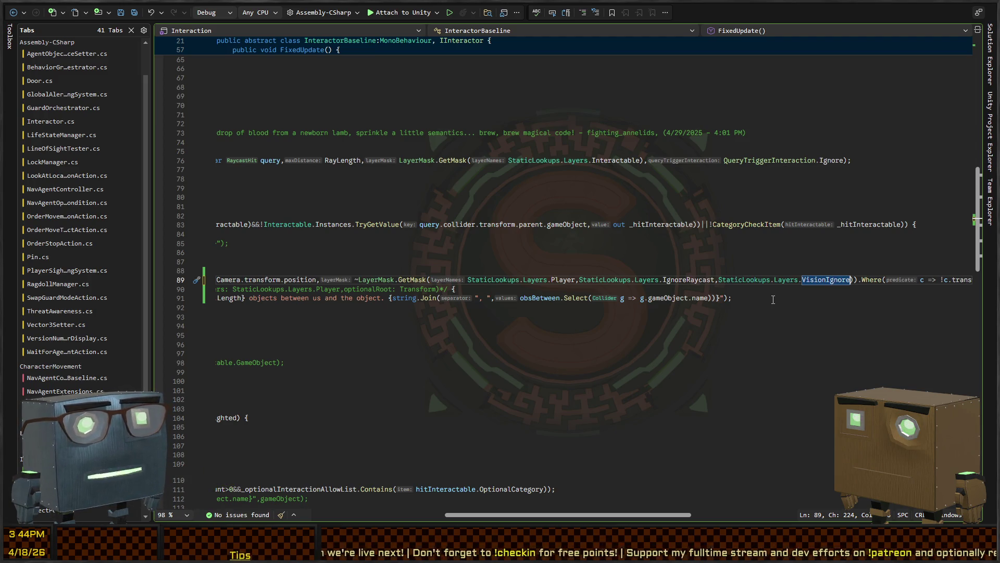
scroll(549, 300, "left", 5)
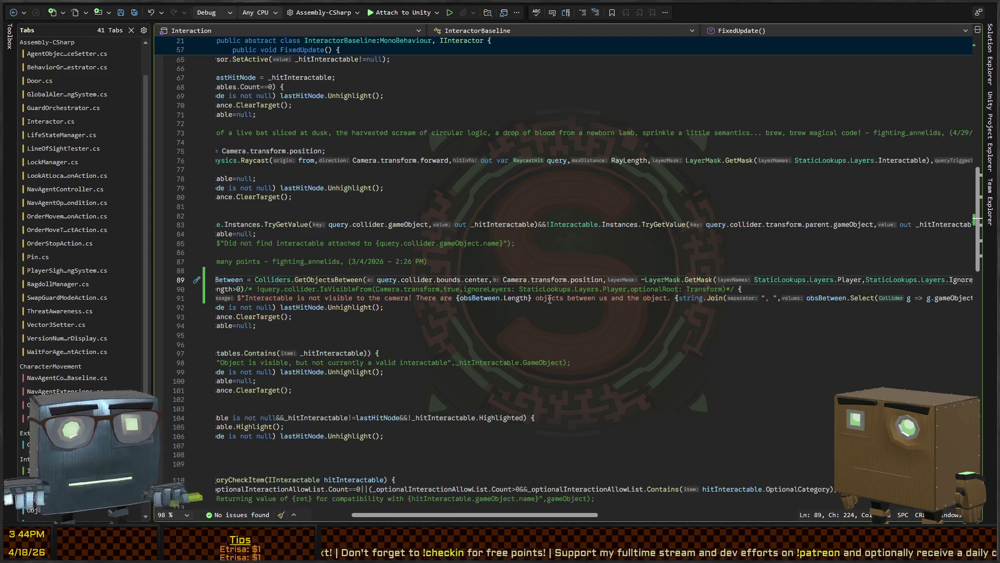
key("alt+Tab")
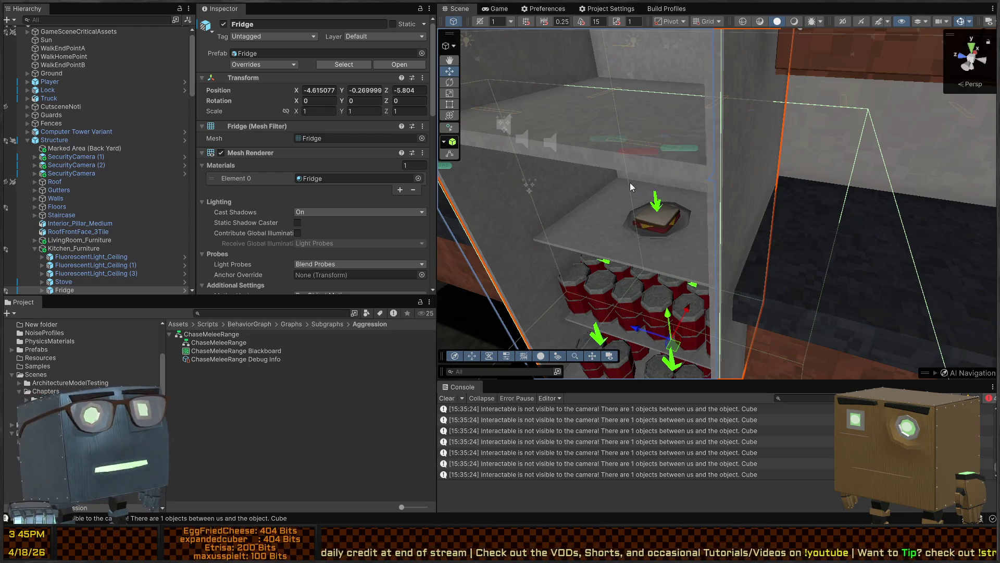
- Frame the selected Fridge in the Scene view and start Play mode
key("f")
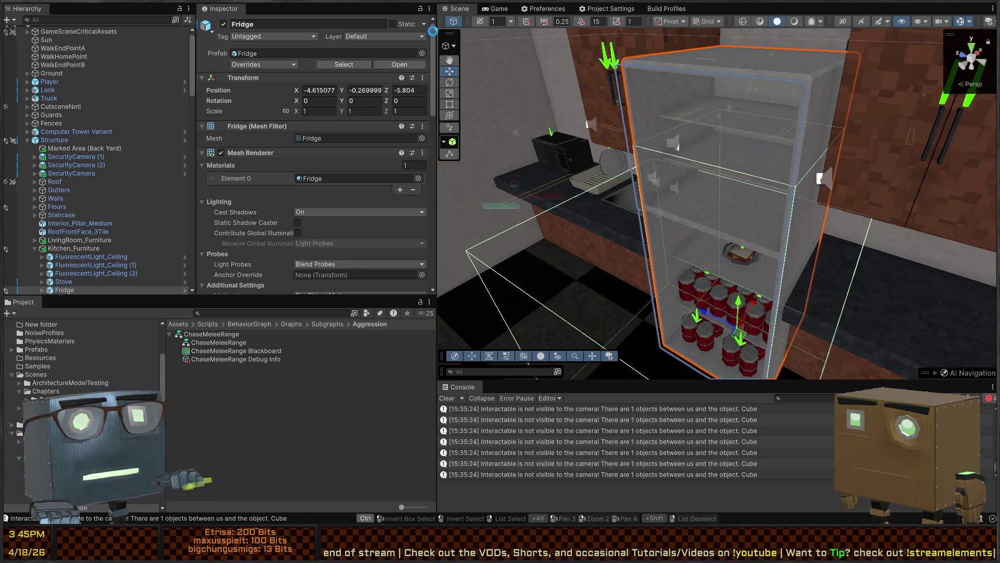
left_click(493, 9)
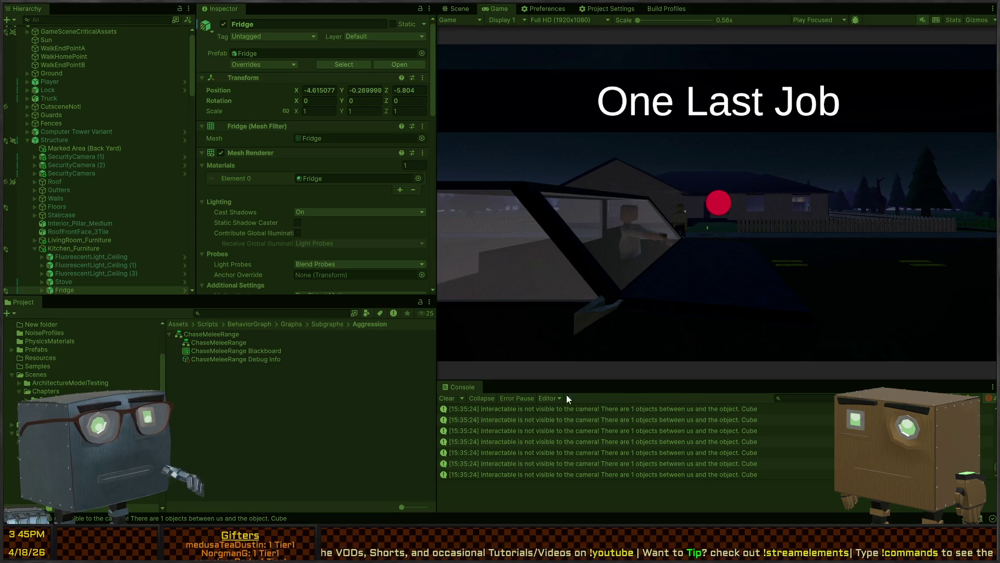
- Skip the intro cutscene, grab the crowbar, and climb through the window to the fridge
key("space")
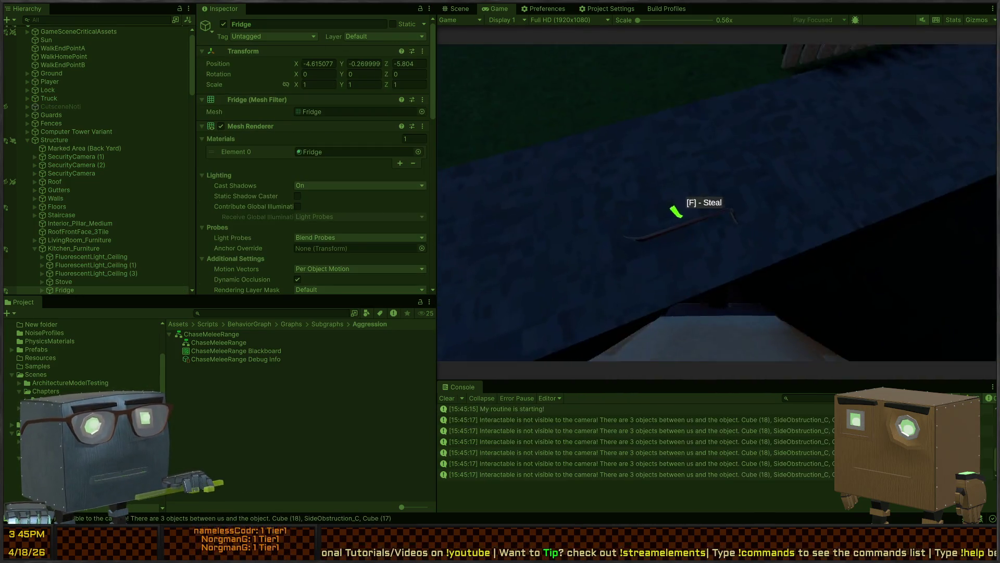
key("e")
scroll(718, 203, "down", 1)
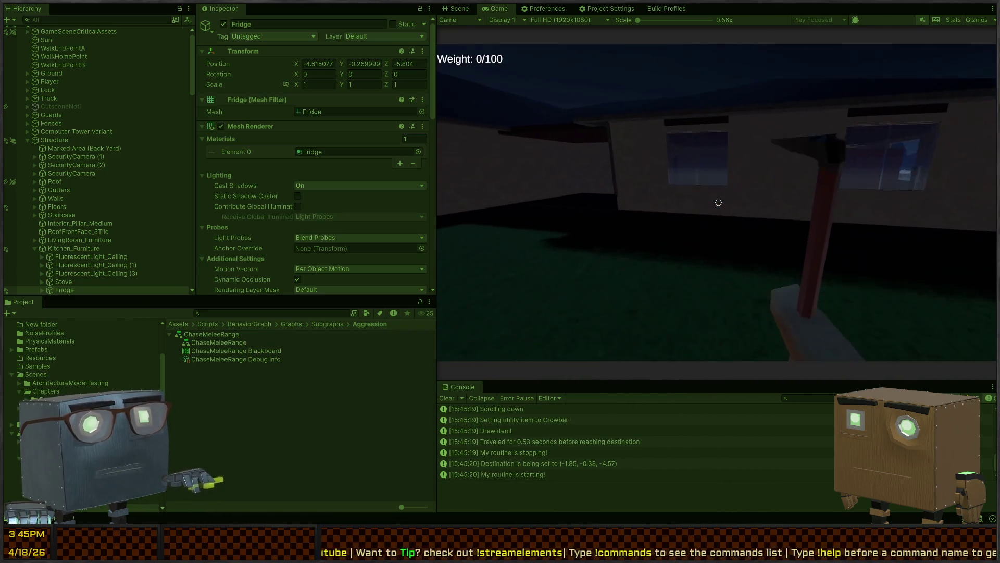
key("space")
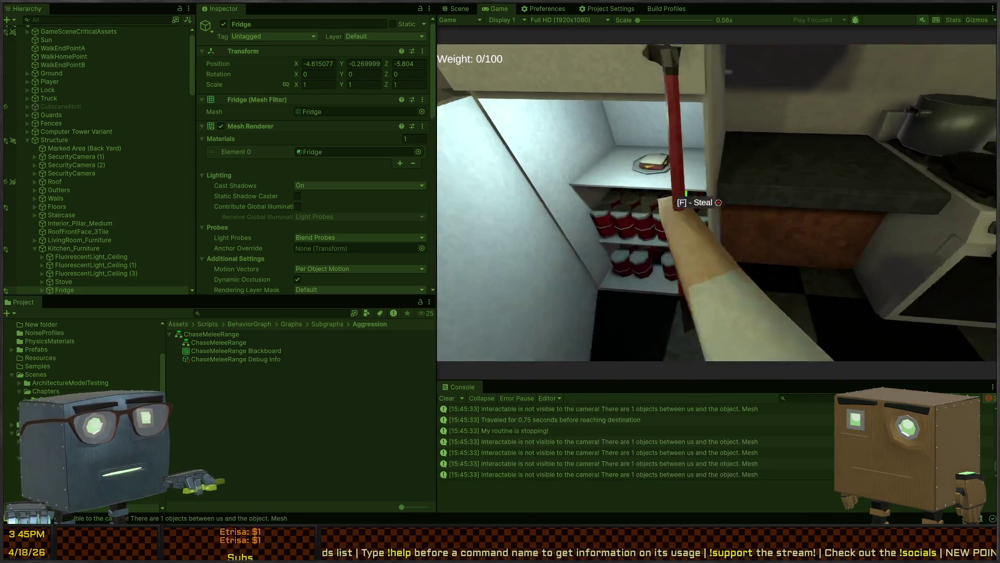
scroll(718, 203, "down", 1)
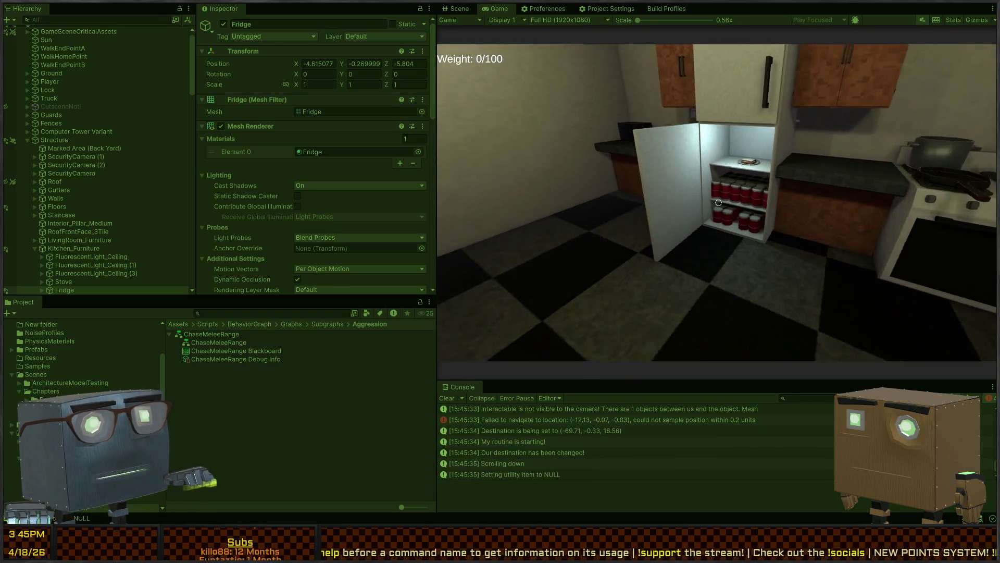
- Steal the sandwich, plate and several cans from the fridge, reaching 28.4/100 weight
key("f")
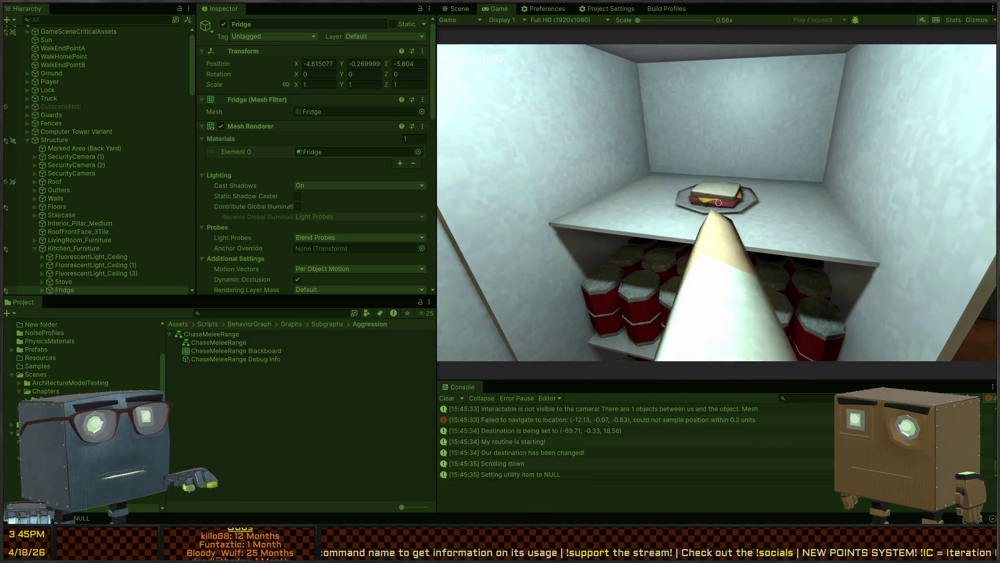
key("f")
key("f")
key("f")
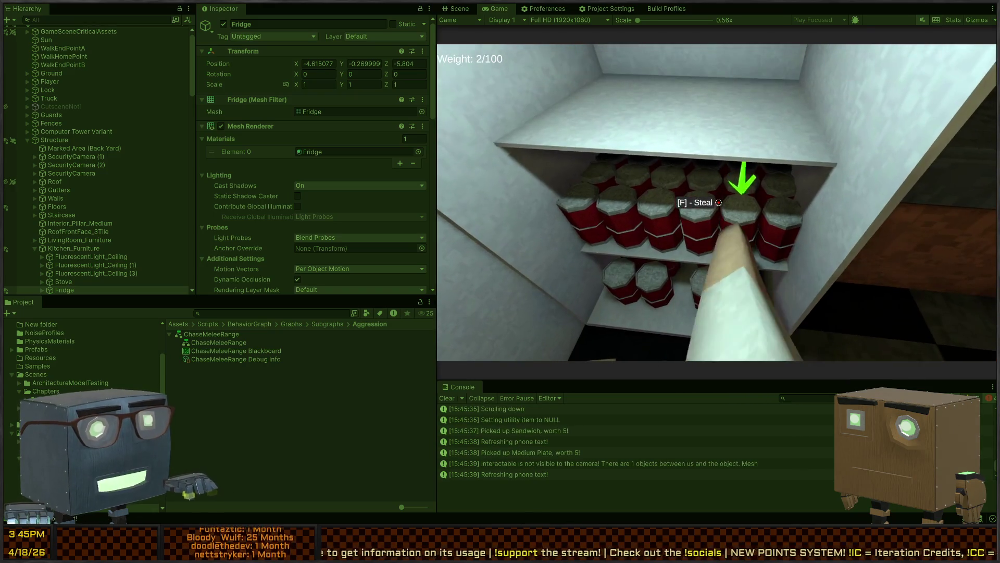
key("f")
key("f")
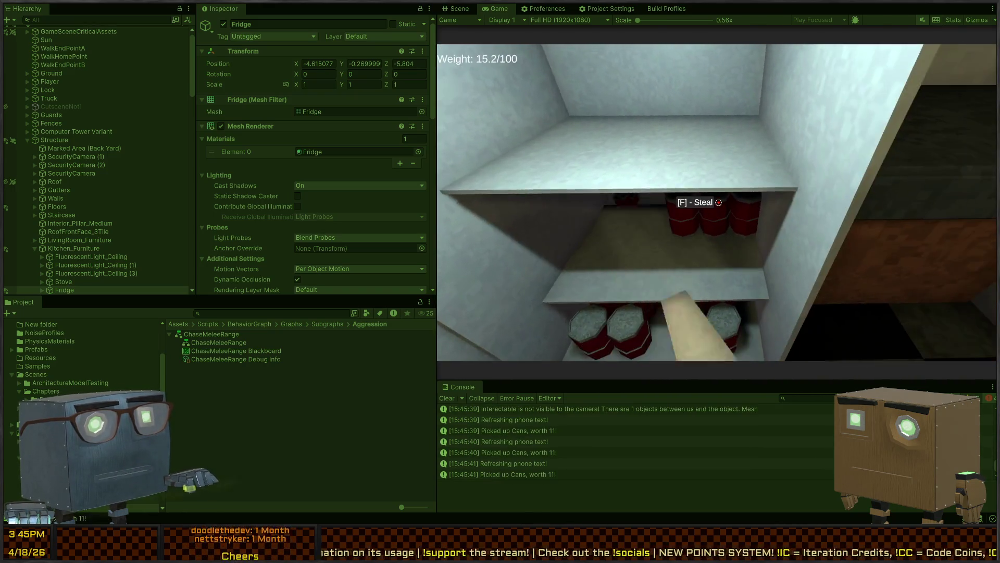
key("f")
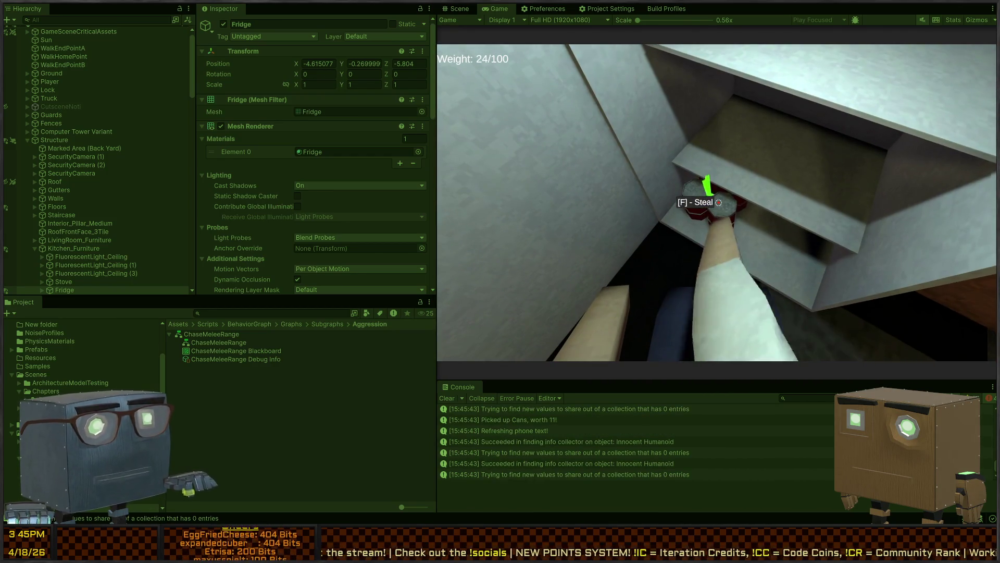
key("f")
key("f")
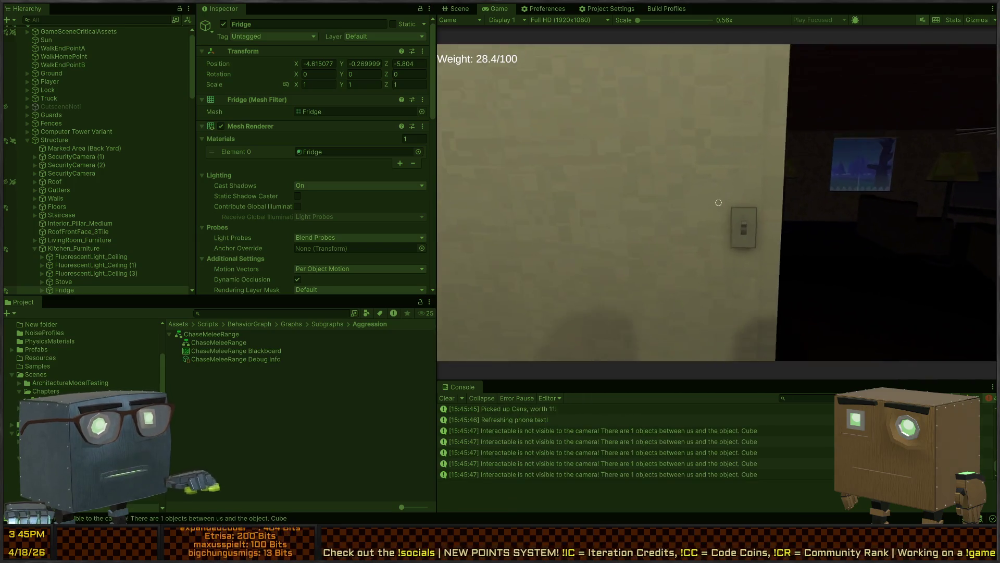
key("f")
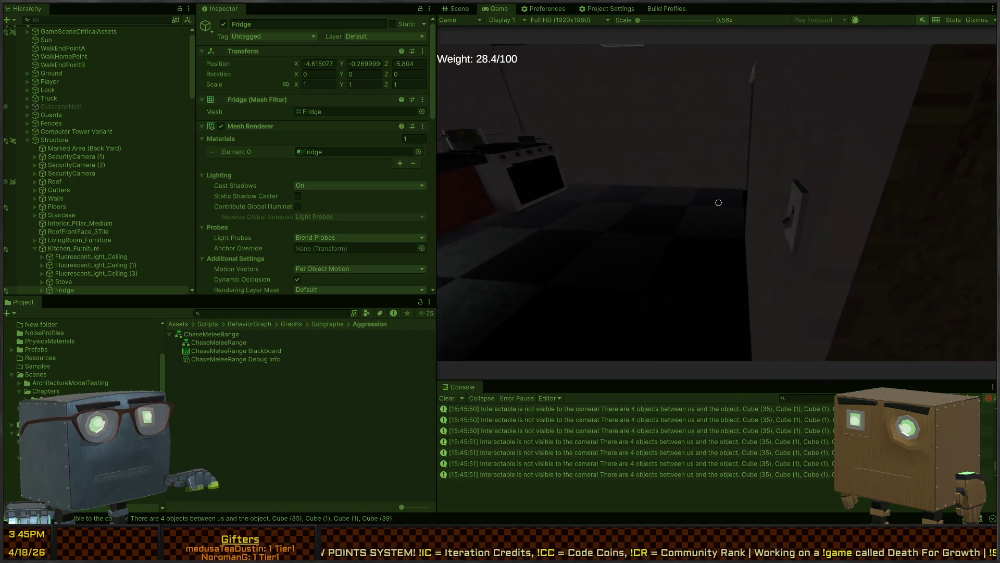
- Toggle the room light off and on, then open, close and reopen the door
key("f")
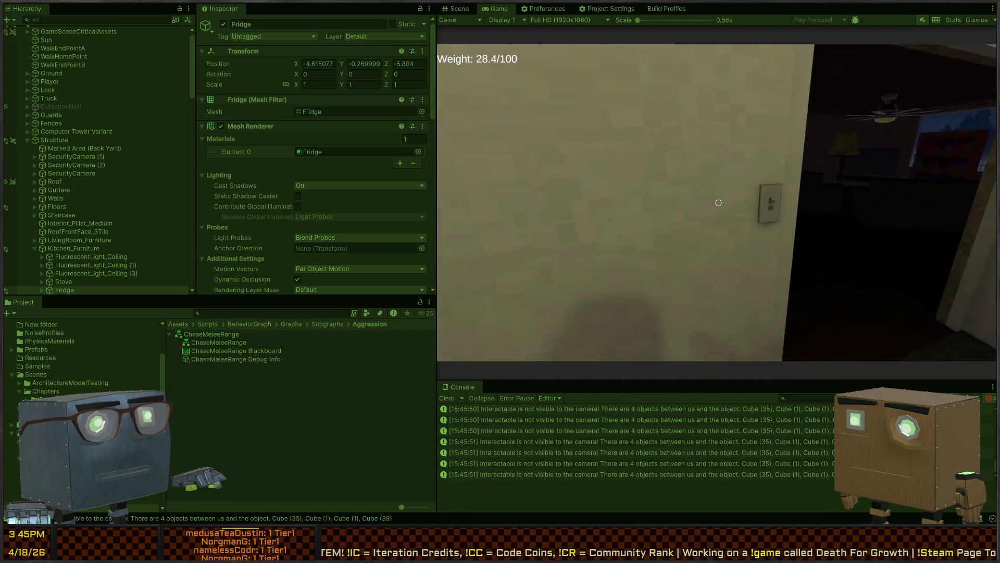
key("f")
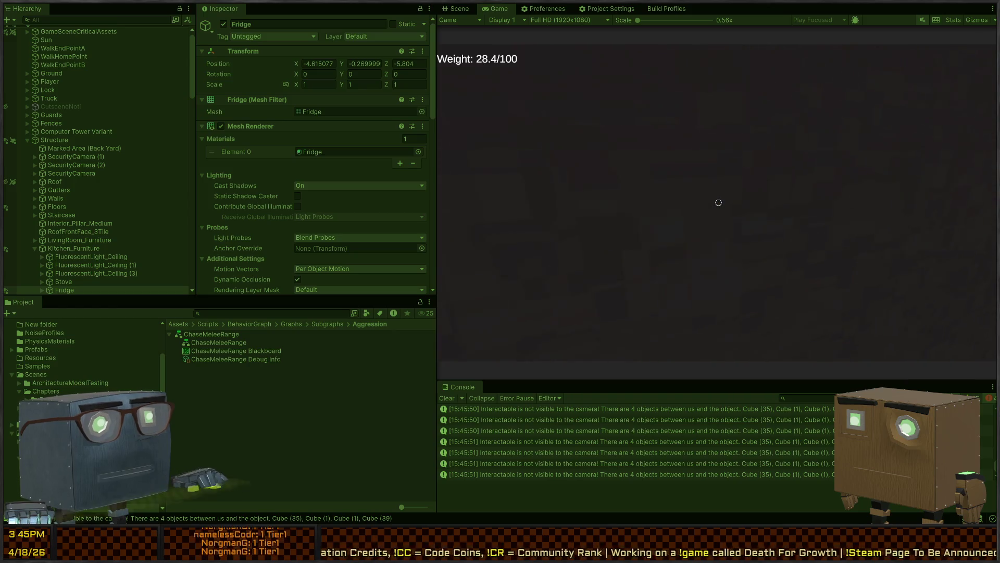
key("f")
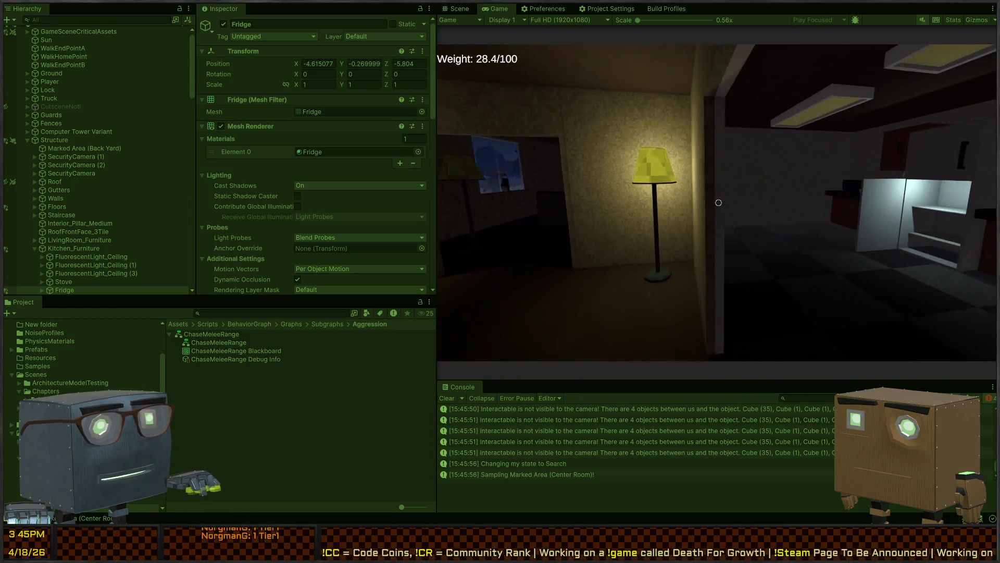
key("w")
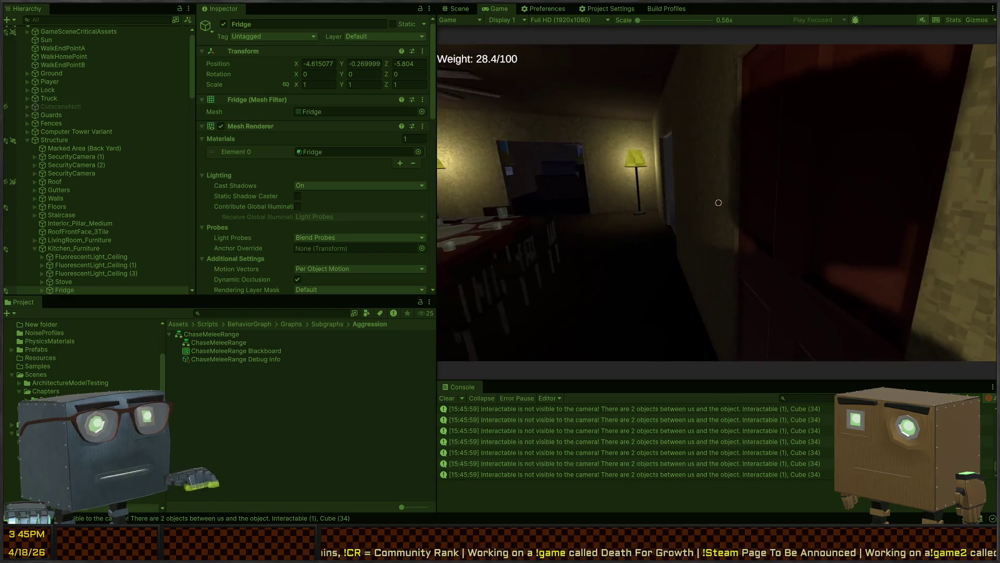
key("f")
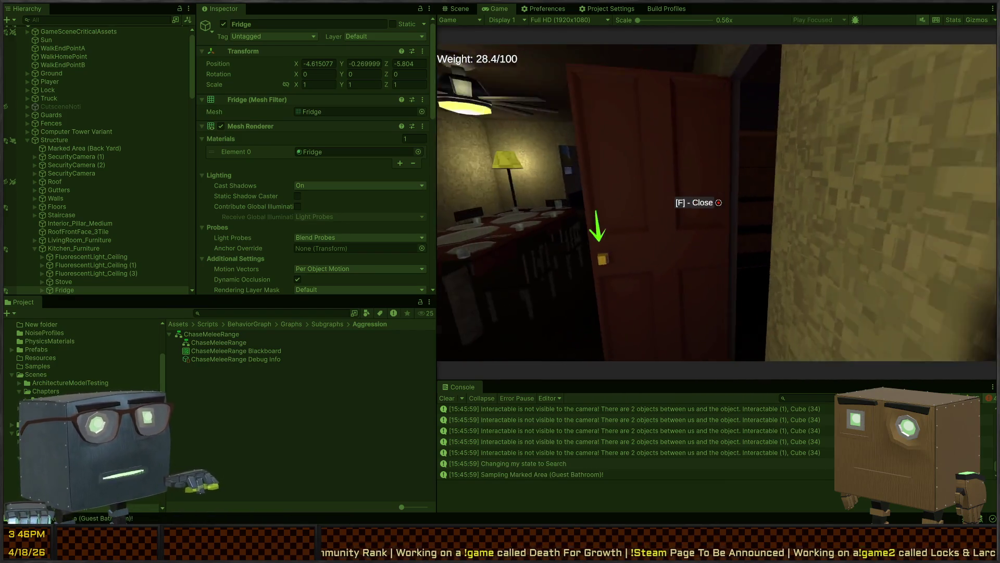
key("f")
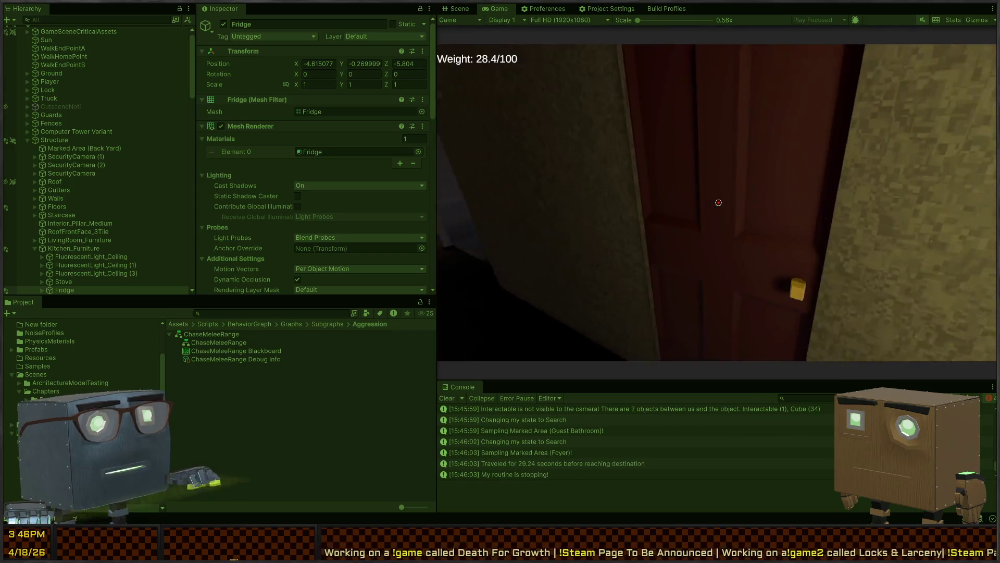
key("f")
- Walk through the dark room and living room, vault outside, then restart Play mode
key("w")
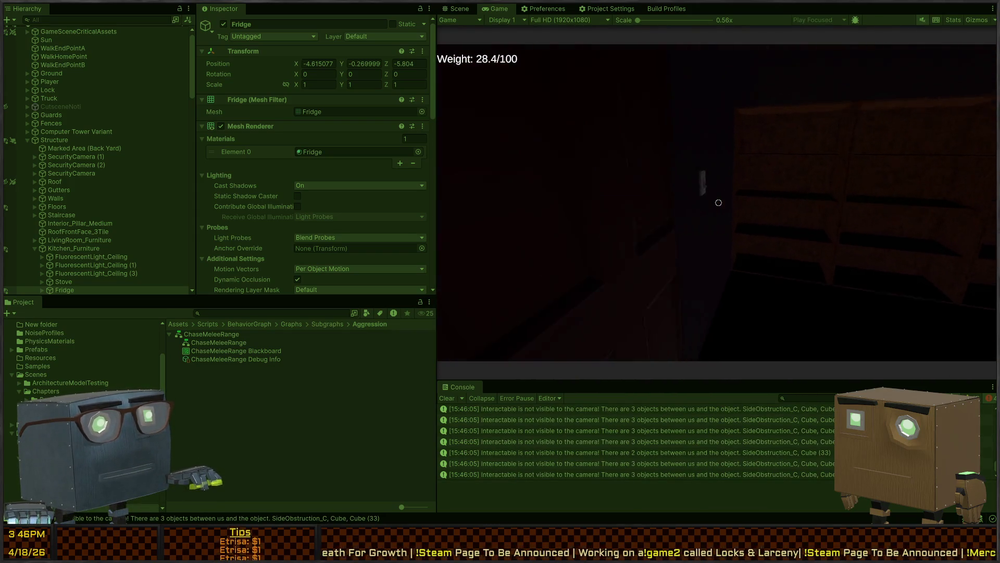
key("w")
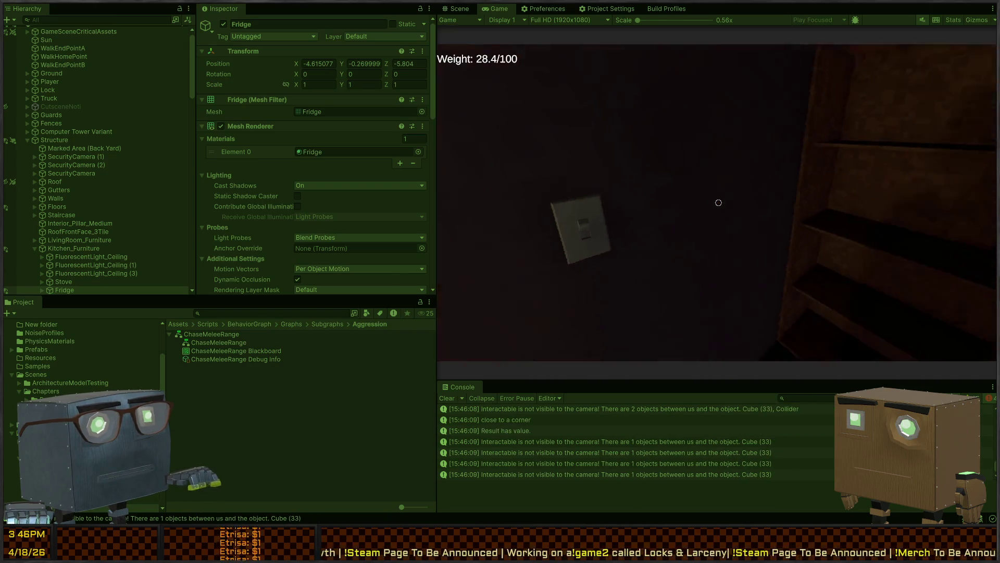
key("w")
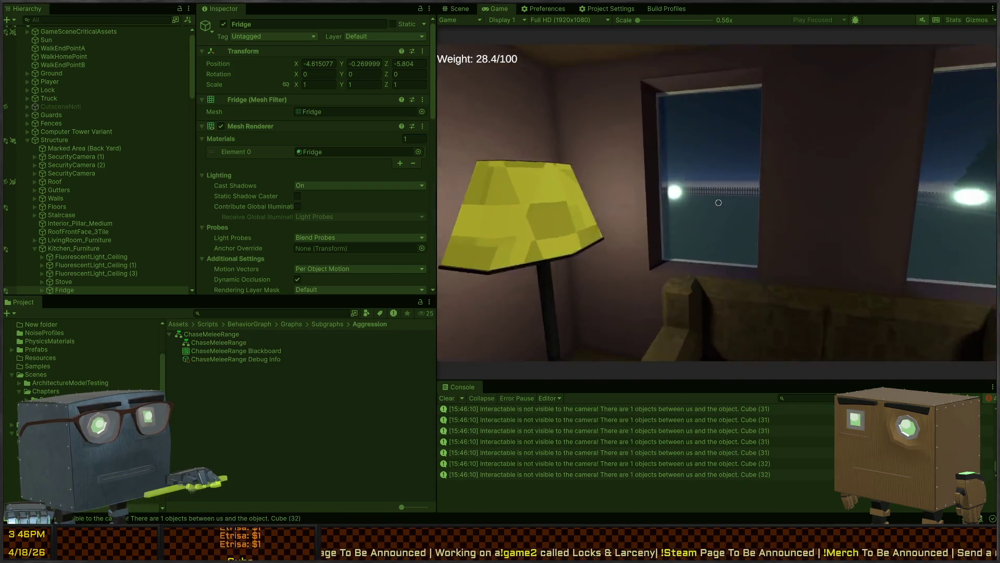
key("w")
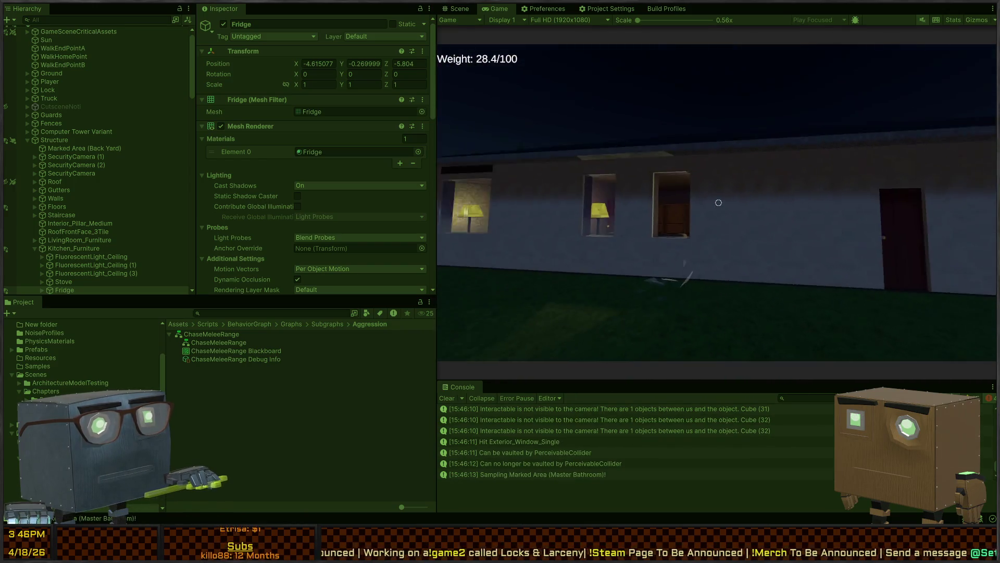
key("s")
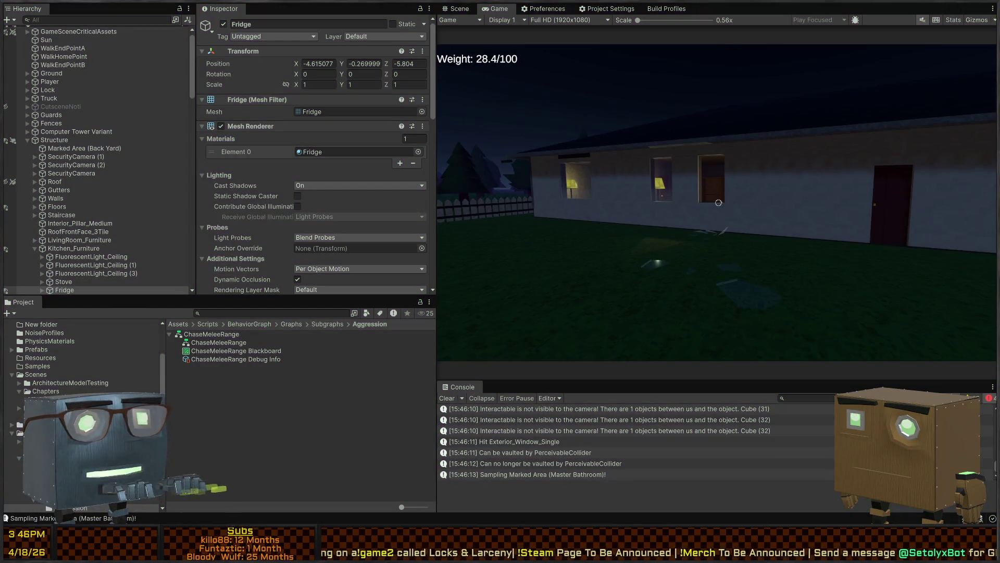
key("alt+Tab")
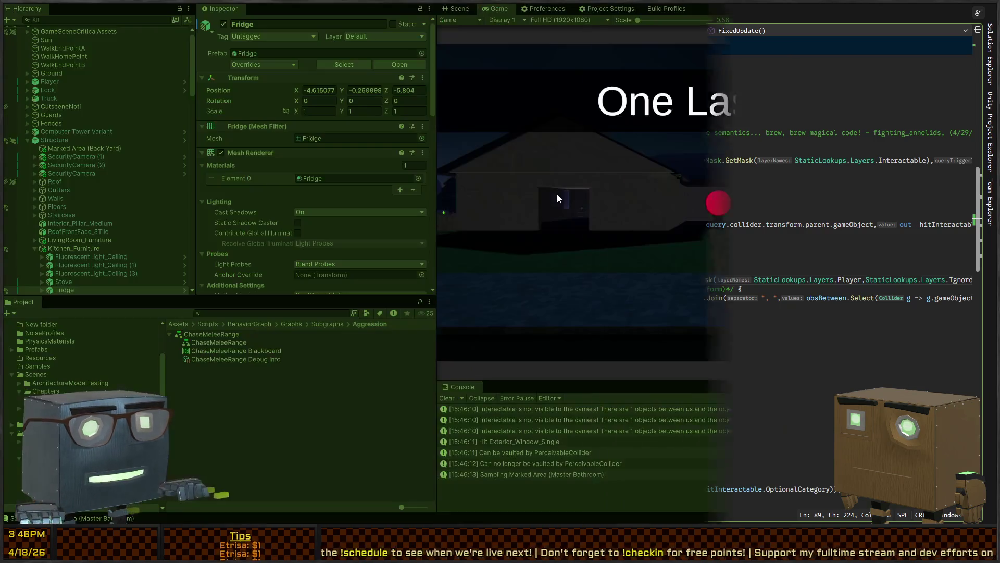
key("ctrl+p")
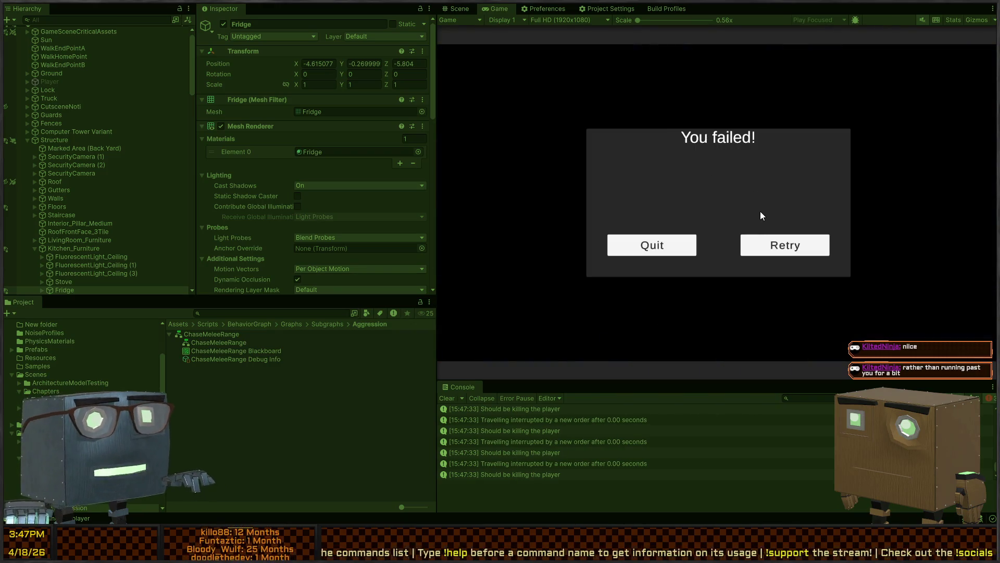
- Retry the failed mission, play briefly with the crowbar, then stop Play mode
left_click(782, 250)
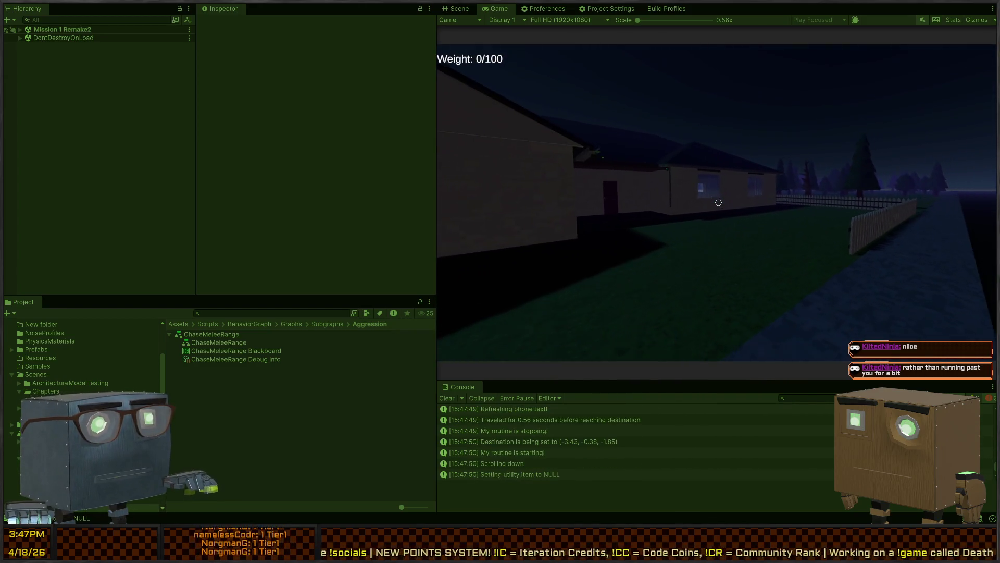
scroll(718, 203, "down", 1)
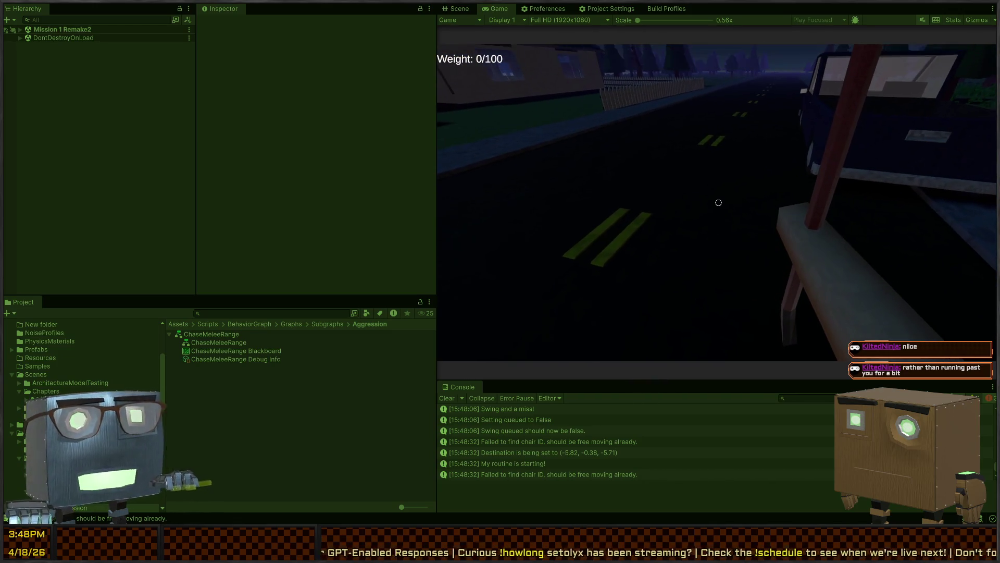
key("ctrl+p")
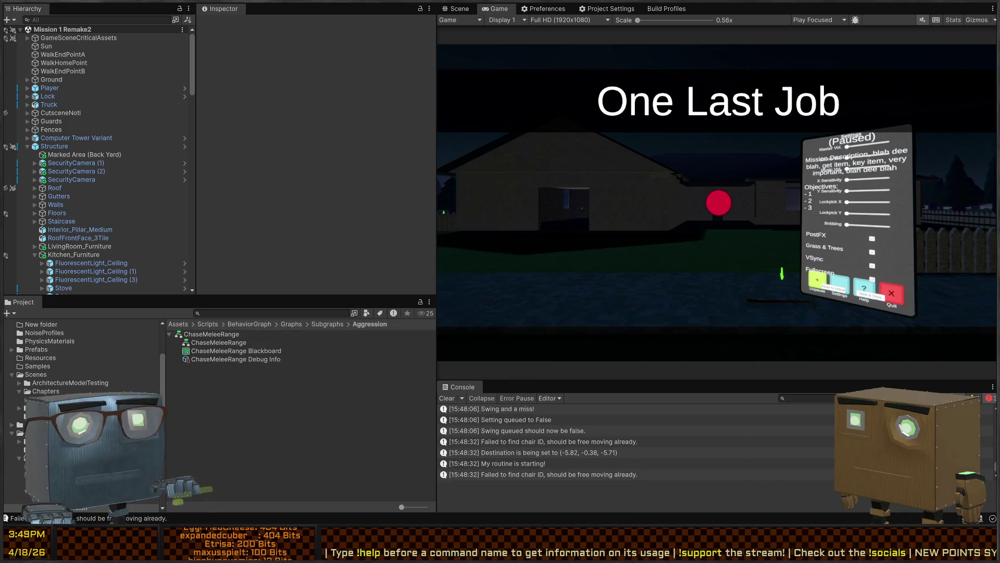
key("ctrl+p")
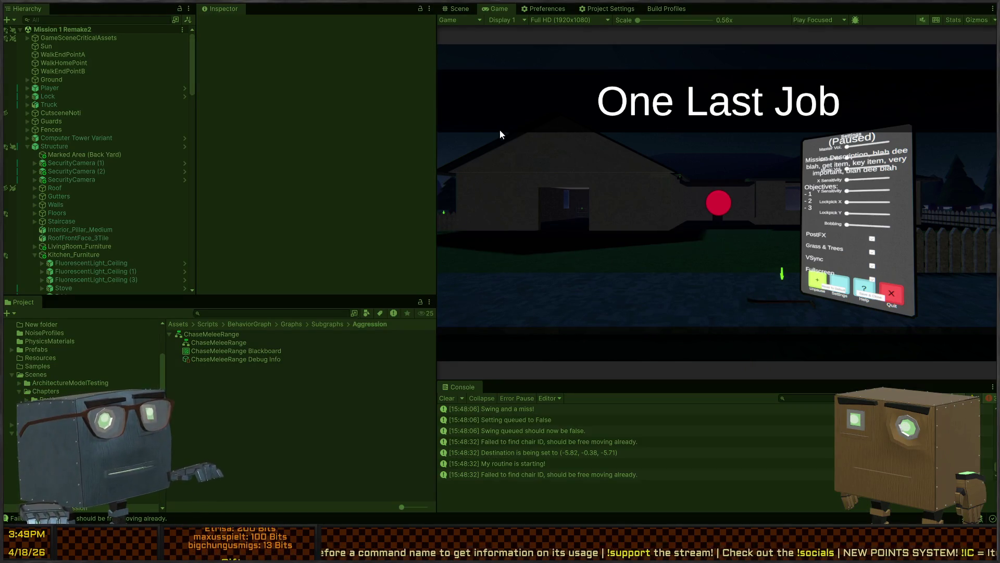
key("shift+space")
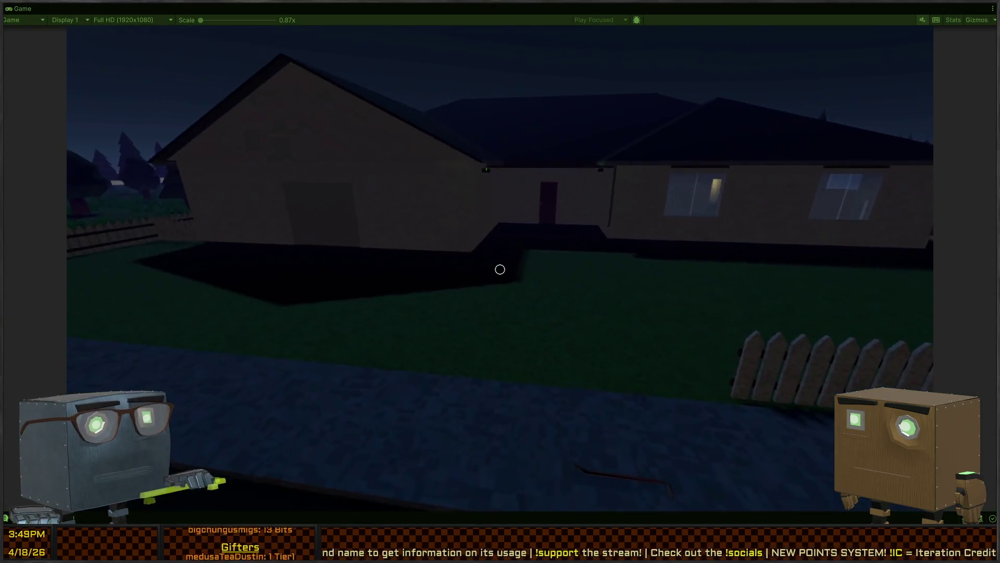
key("w")
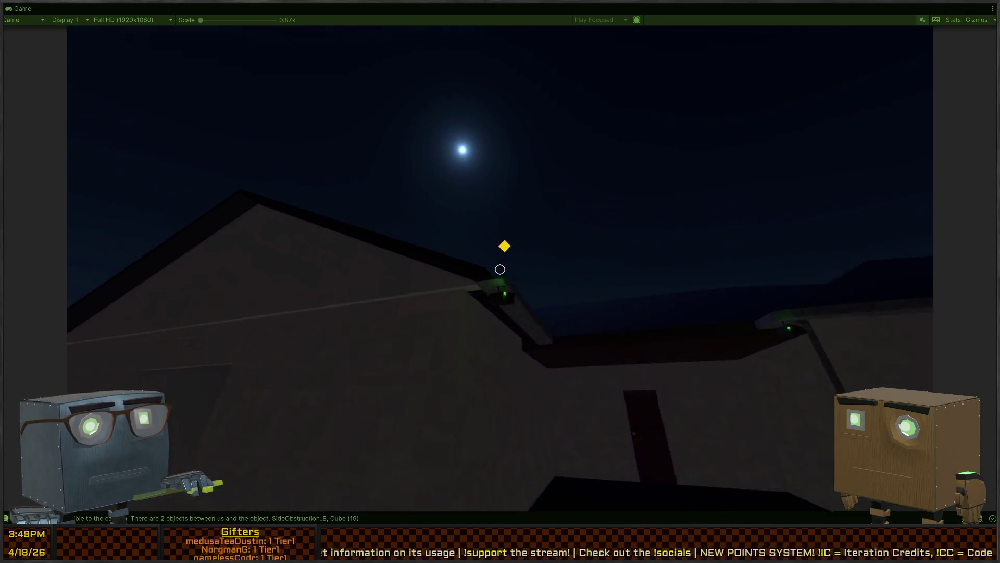
key("w")
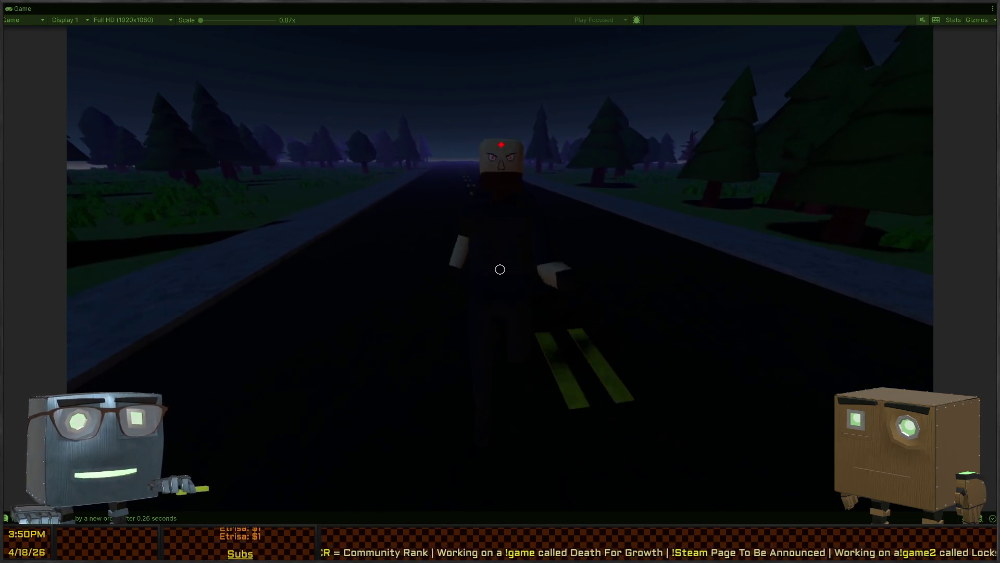
key("s")
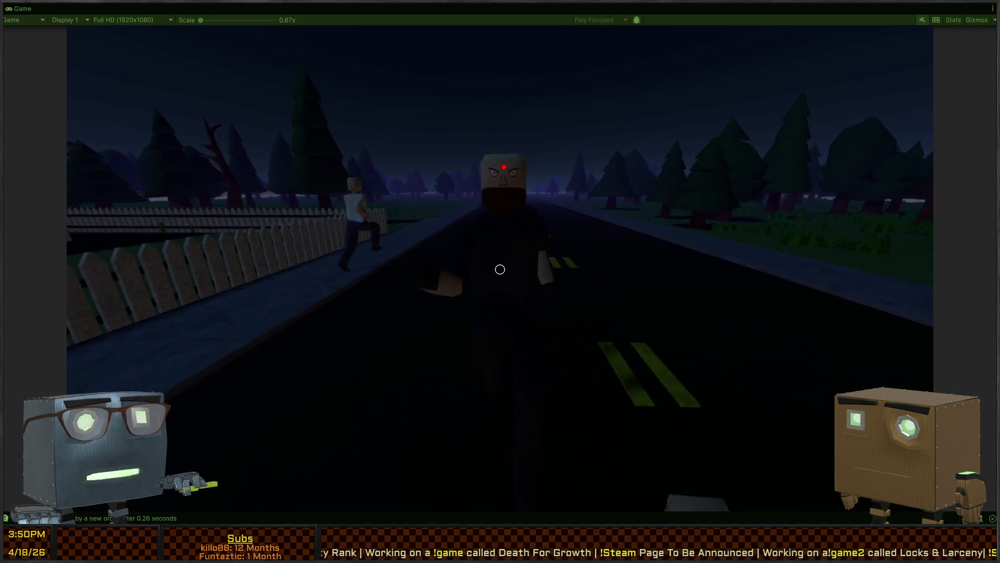
key("s")
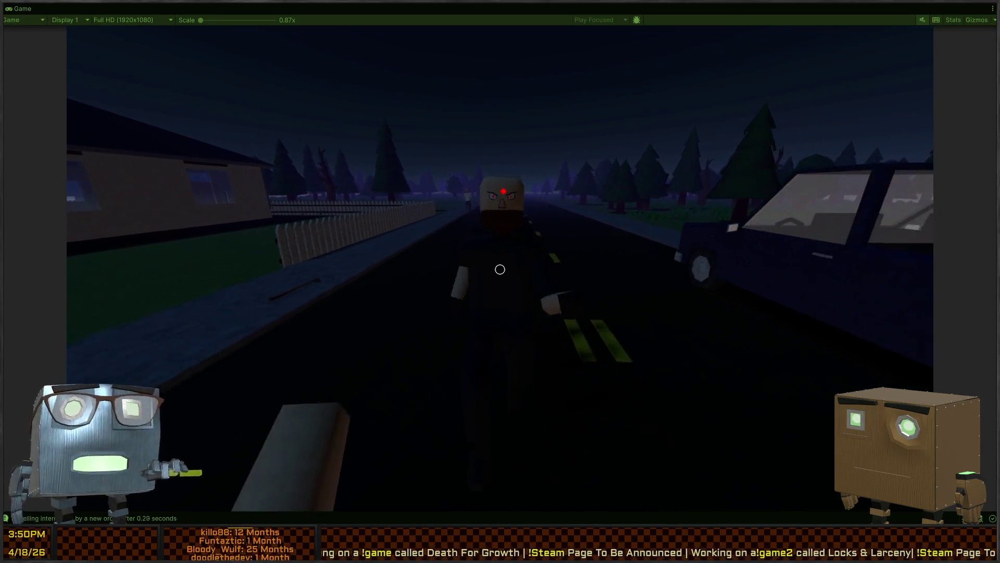
left_click(500, 269)
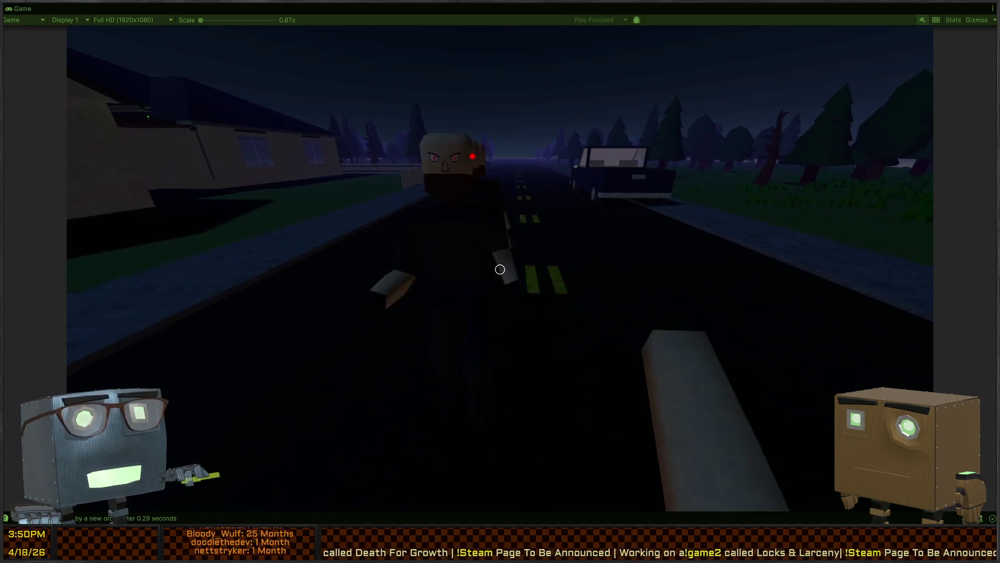
left_click(500, 270)
left_click(500, 269)
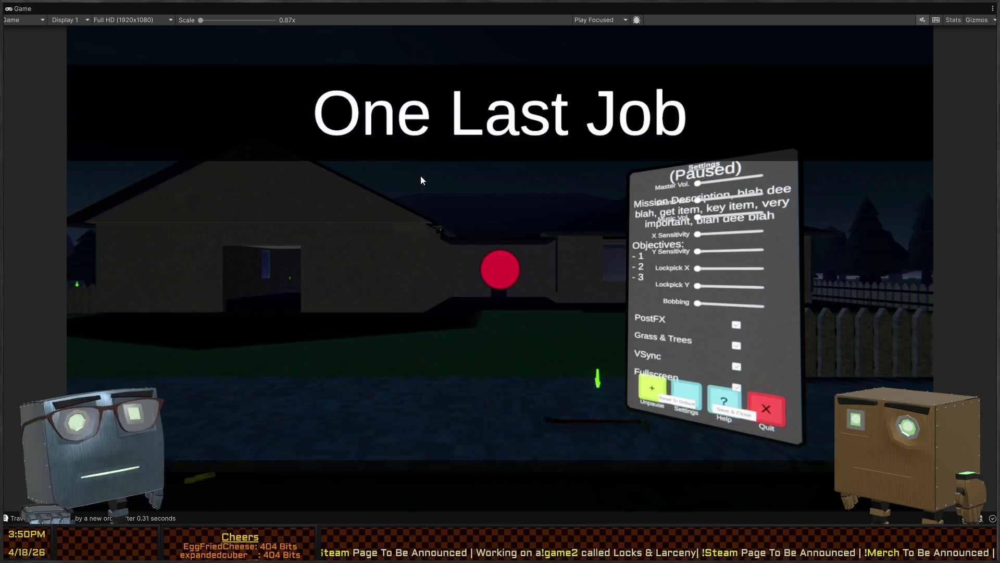
key("shift+space")
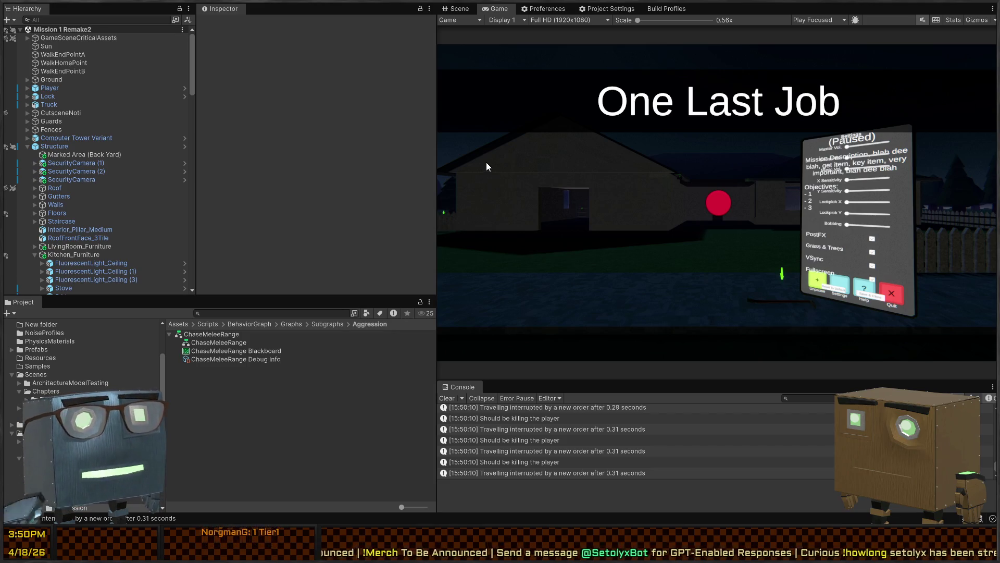
- Fly the Scene view camera to the street near the player, then bring up InteractorBaseline
left_click(451, 12)
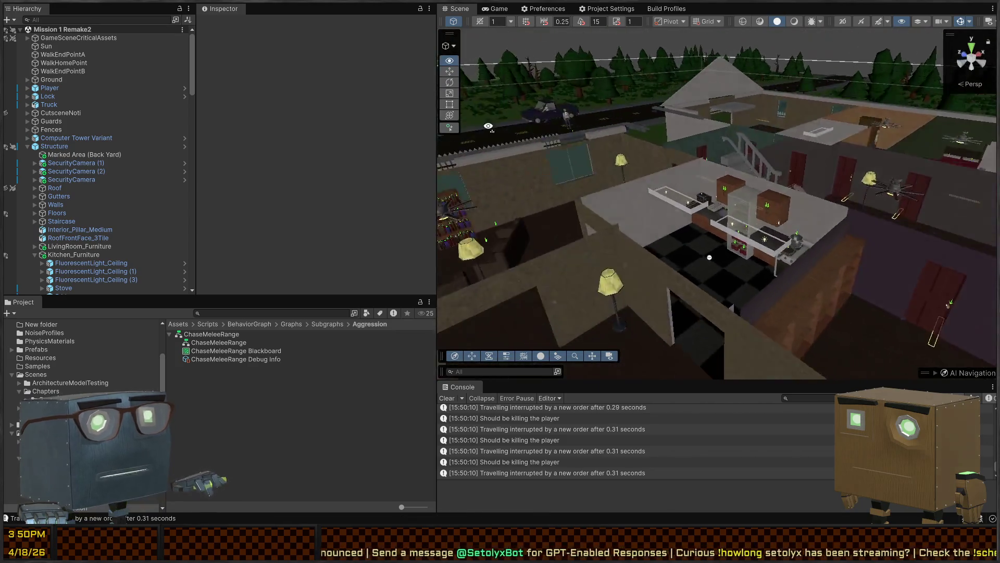
left_click_drag(488, 125, 584, 155)
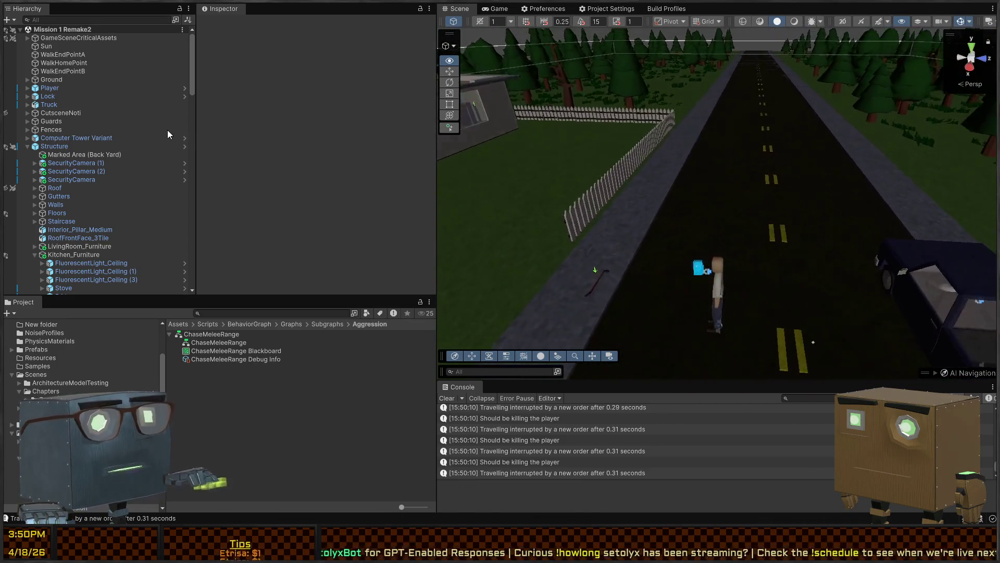
mouse_move(719, 204)
left_mouse_down()
mouse_move(708, 187)
mouse_move(648, 179)
mouse_move(670, 194)
mouse_move(620, 202)
left_mouse_up()
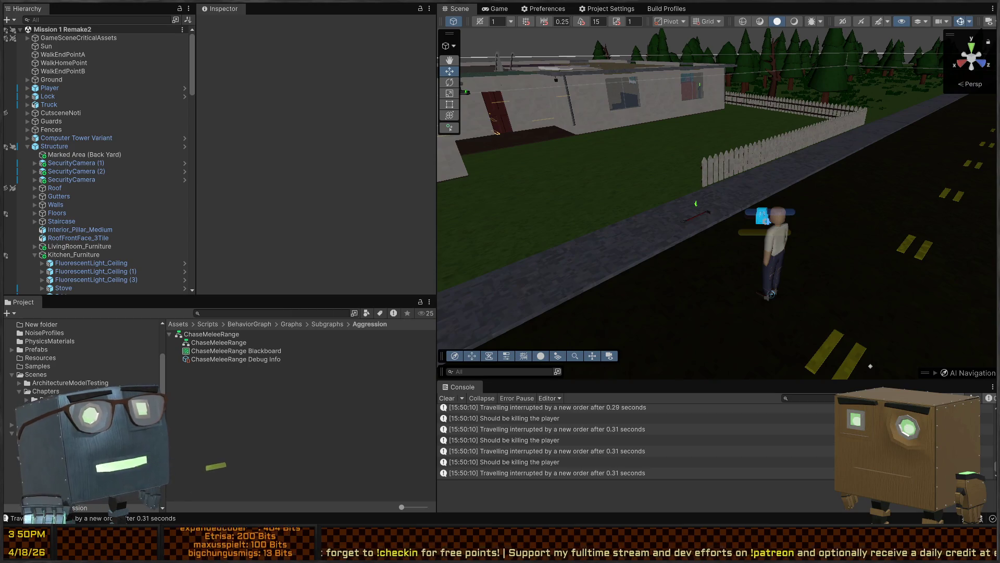
key("alt+Tab")
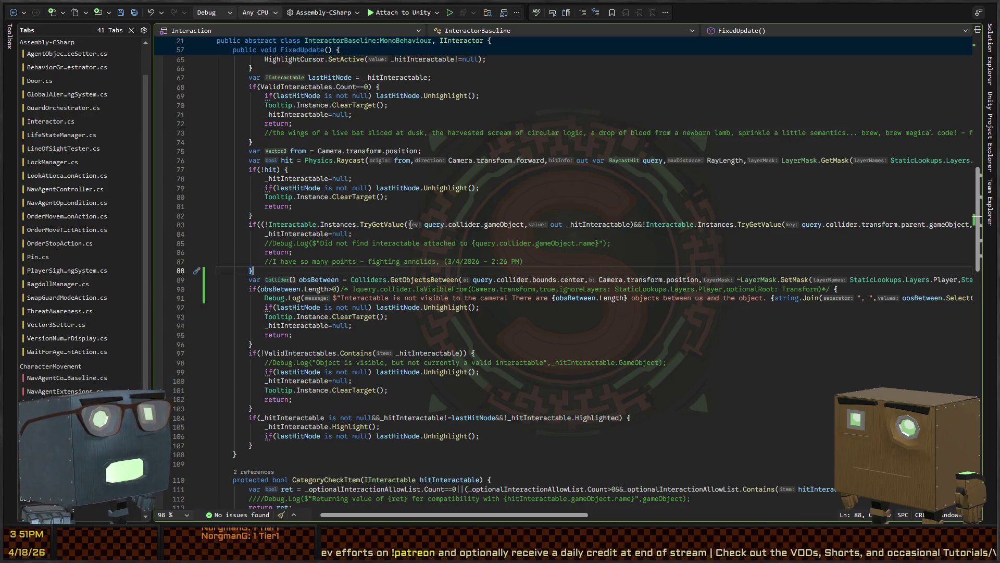
- Review the commented debug lines 85–99 of the interactor code
left_click(374, 243)
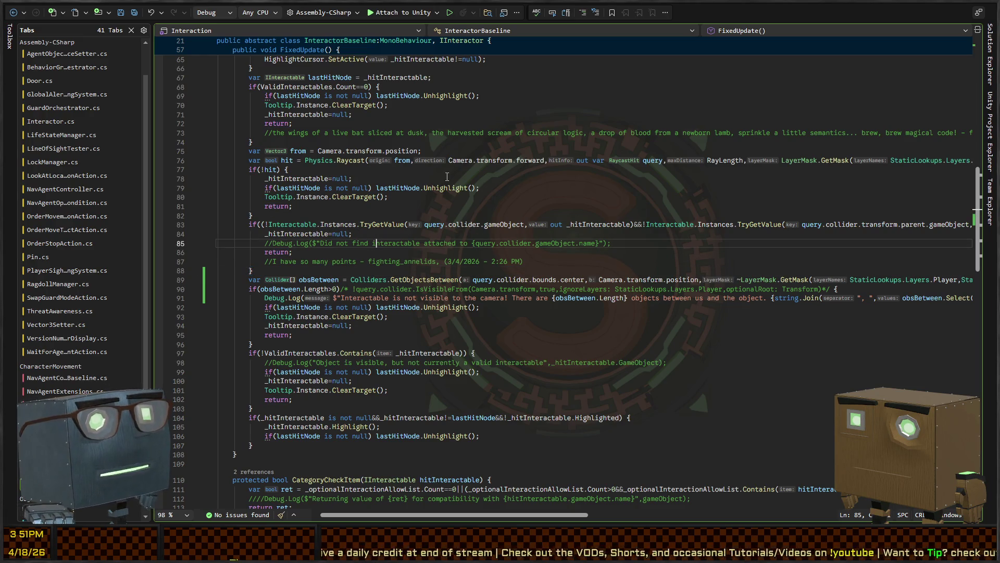
scroll(407, 134, "right", 5)
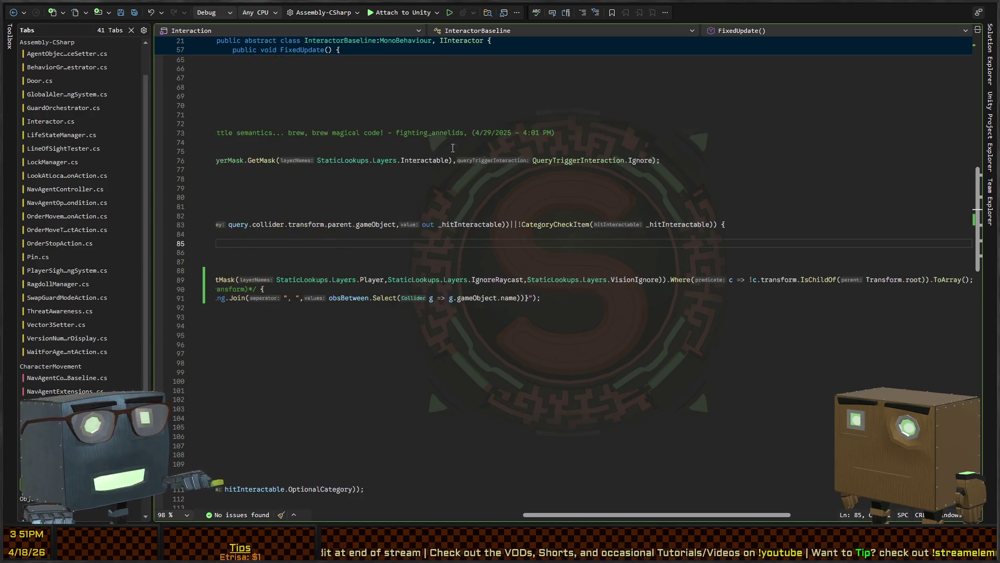
scroll(365, 156, "left", 5)
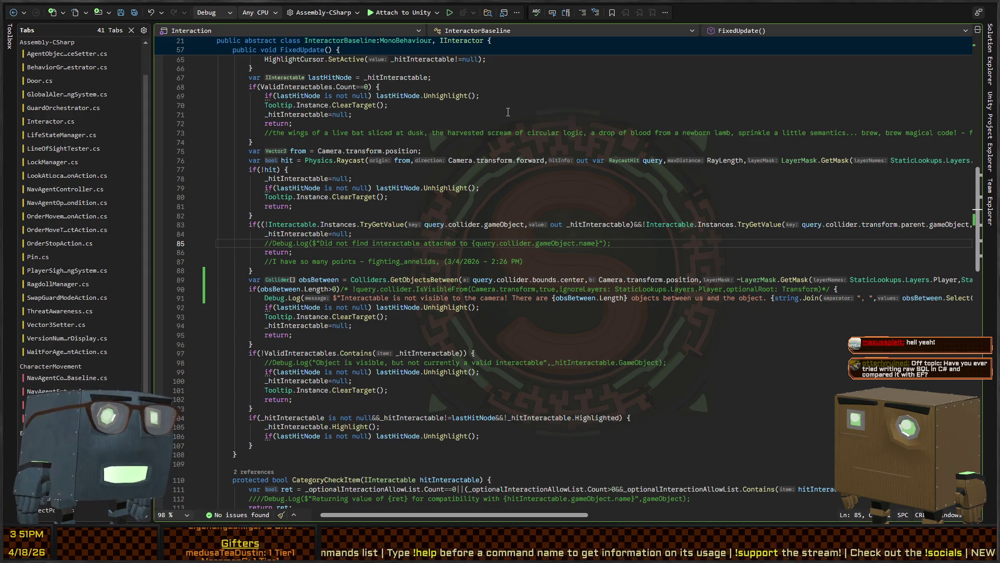
scroll(421, 224, "down", 4)
left_click(438, 205)
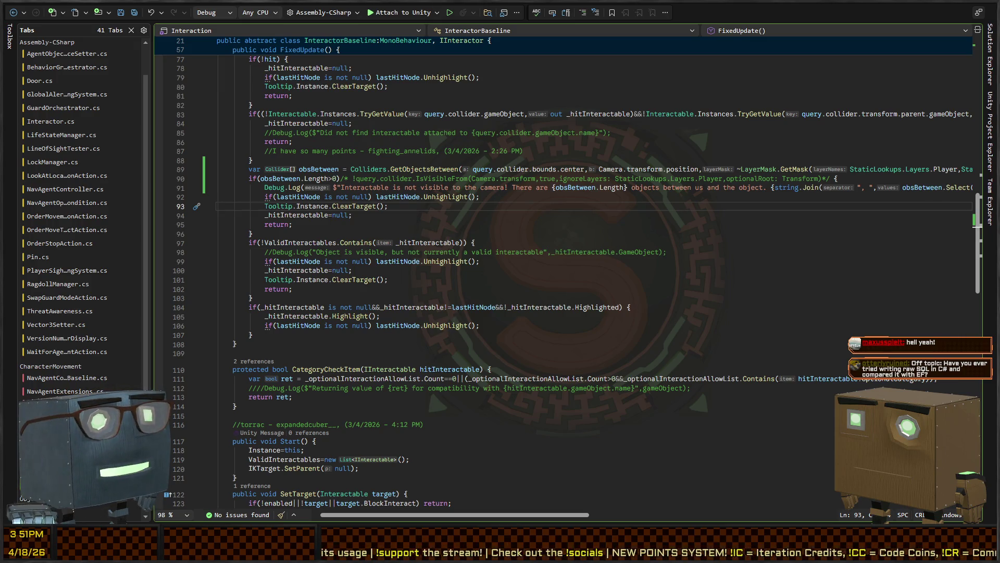
left_click(703, 261)
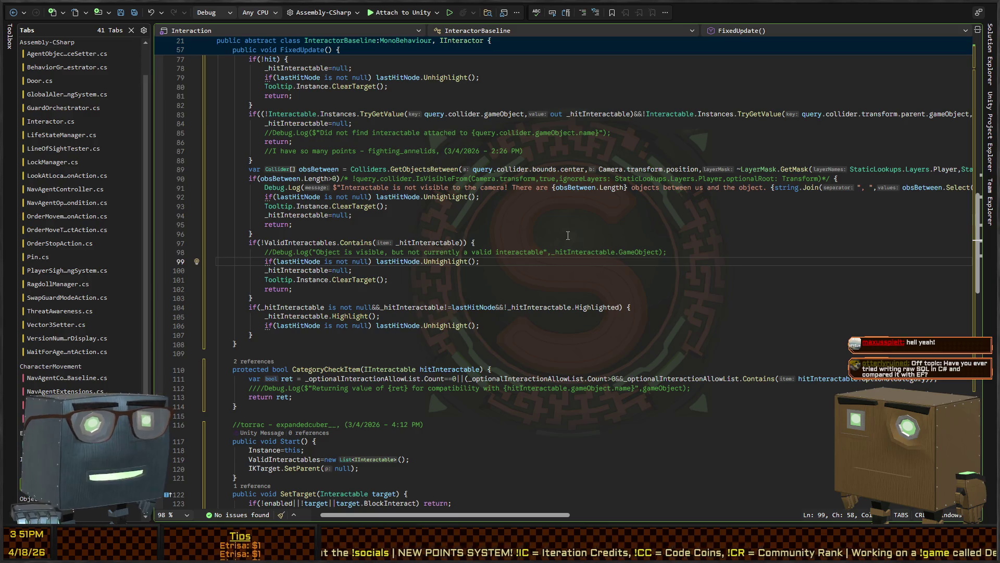
left_click(522, 244)
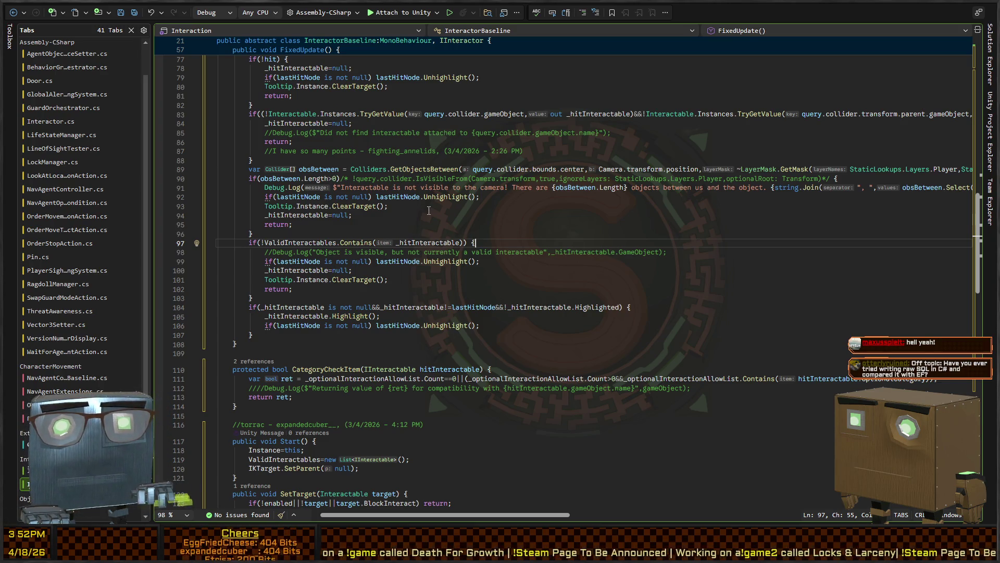
- Save the InteractorBaseline script and fly Unity's Scene view into the house rooms
key("ctrl+s")
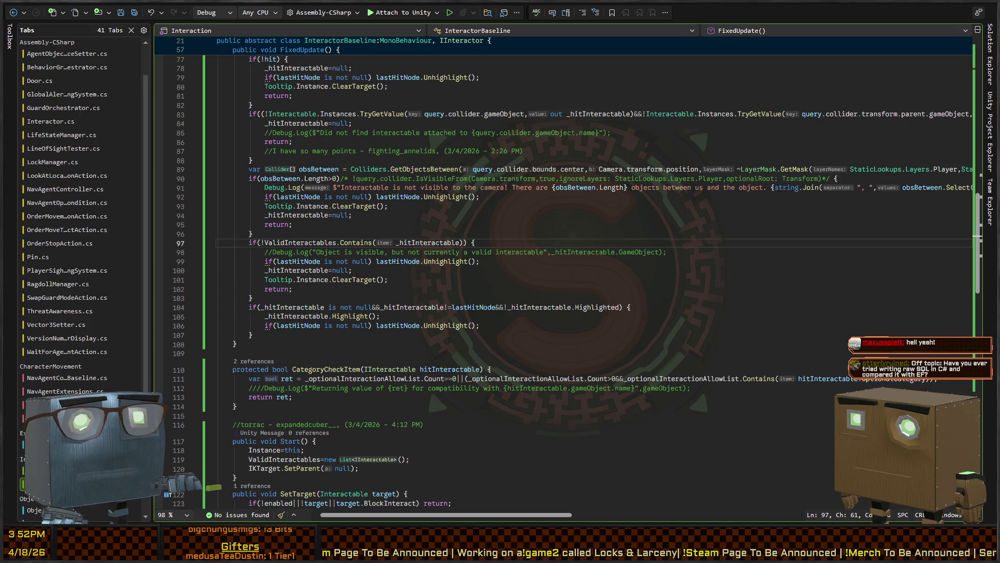
key("alt+Tab")
mouse_move(578, 189)
left_mouse_down()
mouse_move(901, 249)
mouse_move(808, 243)
mouse_move(661, 263)
mouse_move(462, 252)
mouse_move(298, 258)
left_mouse_up()
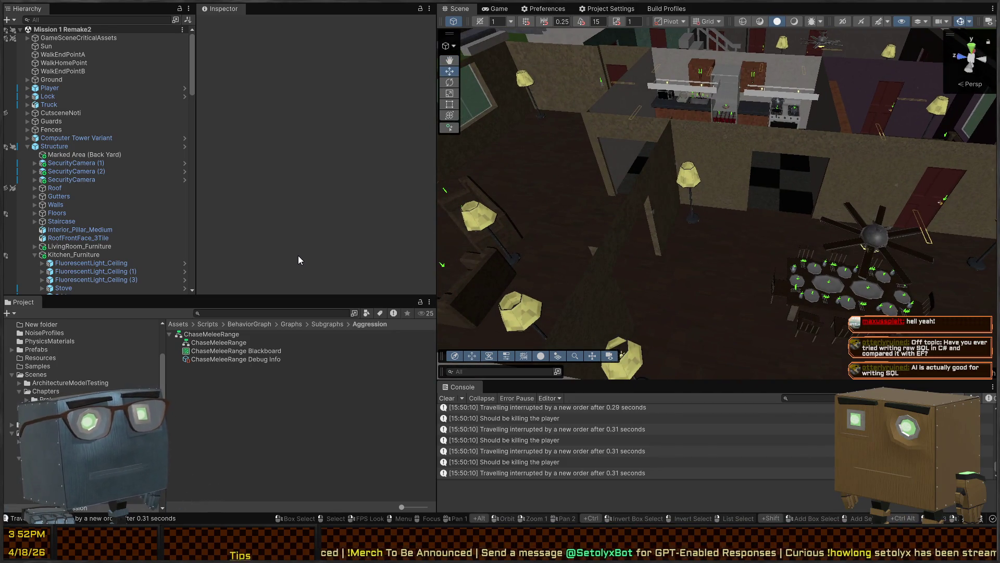
mouse_move(680, 205)
left_mouse_down()
mouse_move(766, 196)
mouse_move(602, 185)
mouse_move(699, 215)
mouse_move(684, 206)
mouse_move(567, 211)
left_mouse_up()
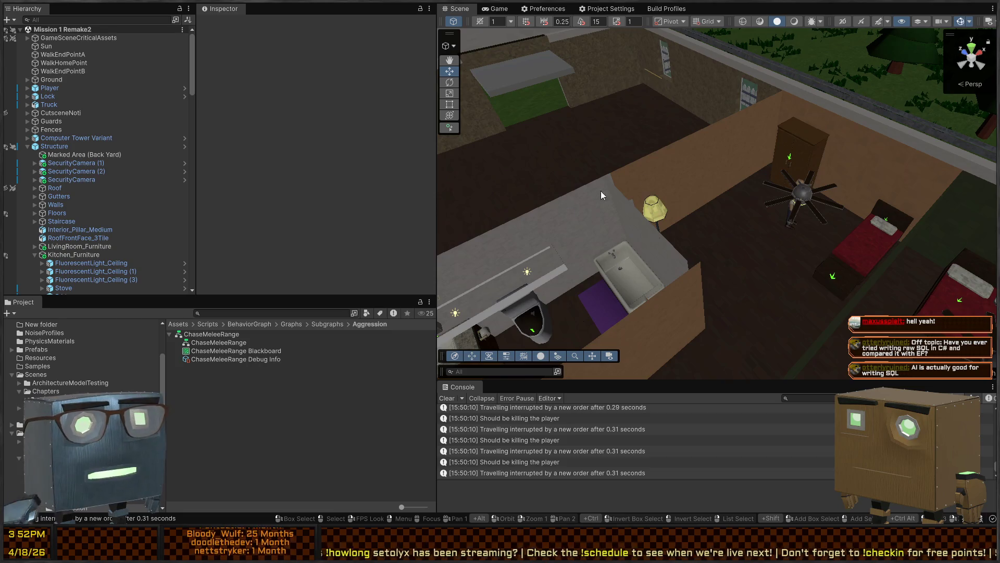
mouse_move(784, 214)
left_mouse_down()
mouse_move(534, 177)
mouse_move(742, 186)
mouse_move(609, 203)
left_mouse_up()
scroll(51, 217, "down", 3)
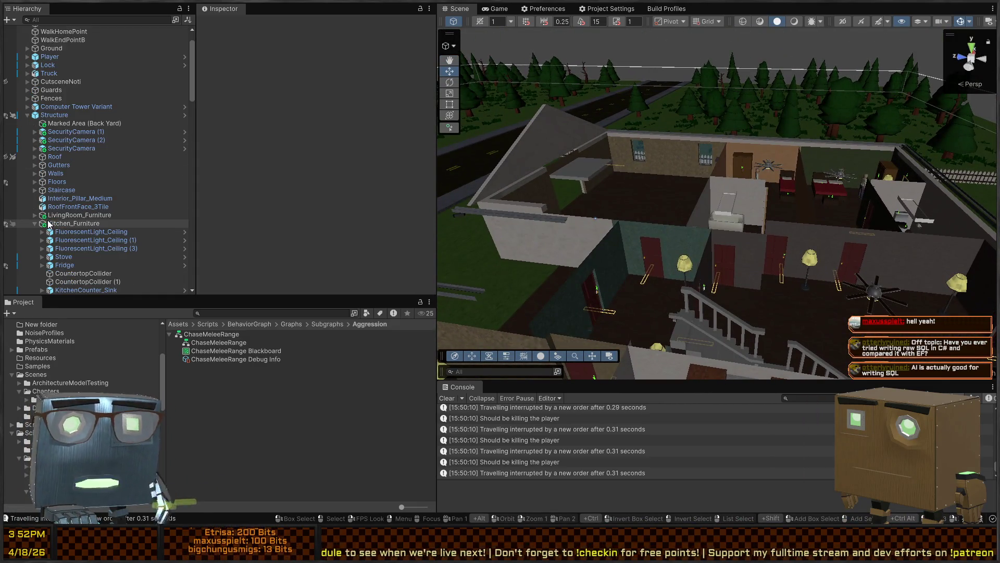
scroll(50, 215, "down", 1)
mouse_move(522, 210)
left_mouse_down()
mouse_move(819, 250)
mouse_move(455, 232)
mouse_move(490, 240)
mouse_move(491, 284)
left_mouse_up()
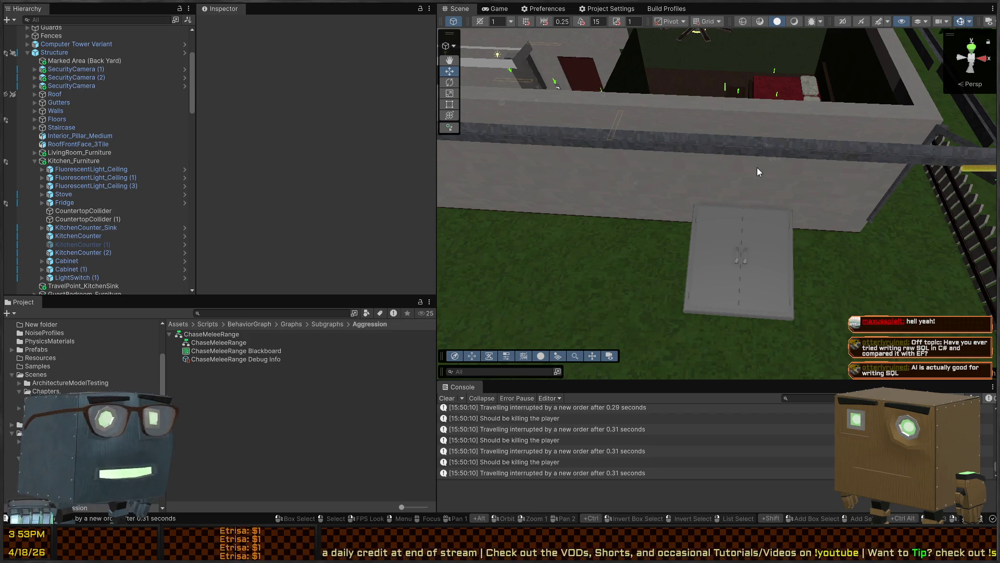
left_click_drag(755, 167, 791, 183)
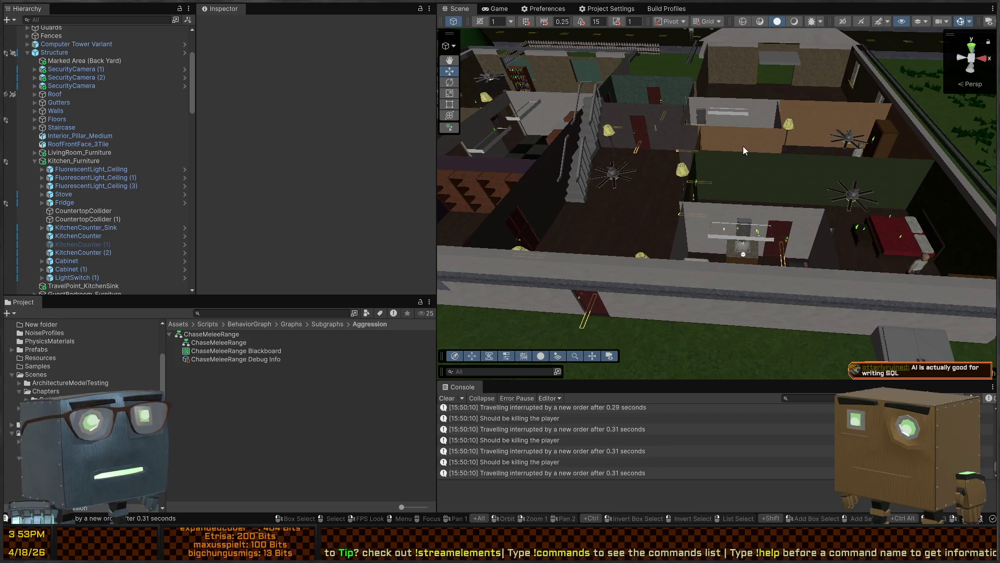
mouse_move(671, 135)
left_mouse_down()
mouse_move(646, 139)
mouse_move(674, 139)
left_mouse_up()
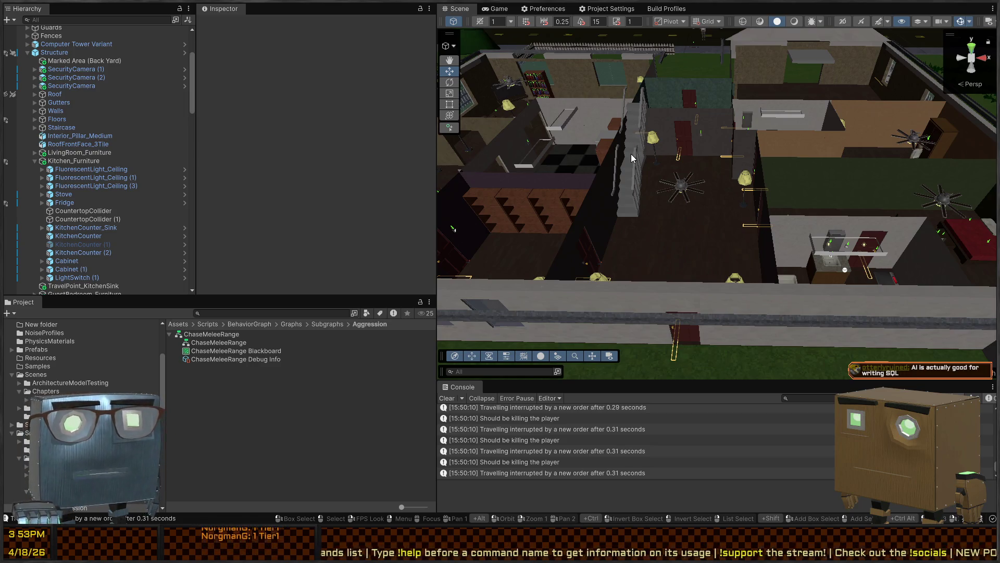
mouse_move(712, 168)
left_mouse_down()
mouse_move(658, 174)
mouse_move(851, 189)
mouse_move(839, 199)
mouse_move(661, 188)
mouse_move(677, 189)
left_mouse_up()
key("w")
key("s")
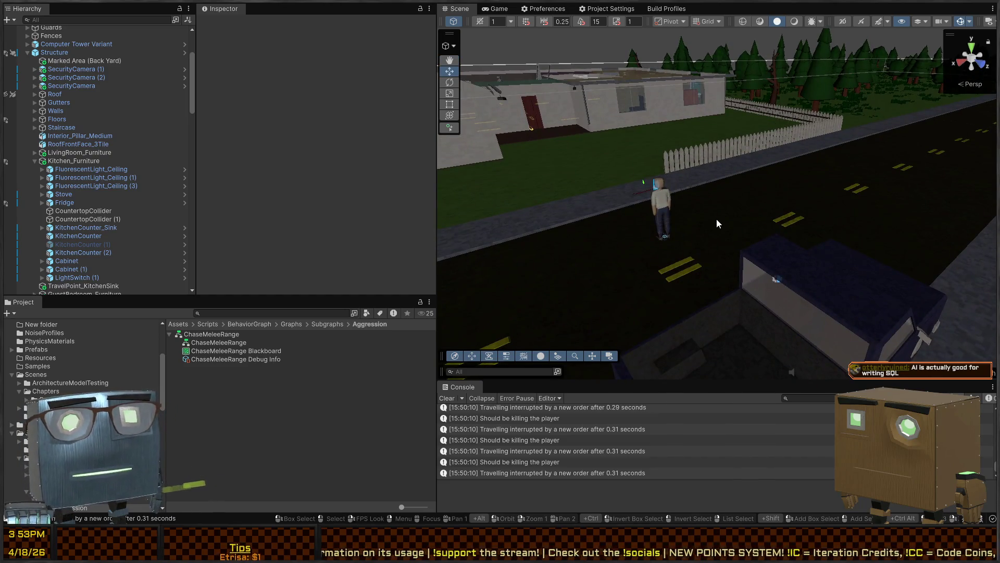
key("w")
mouse_move(703, 195)
left_mouse_down()
mouse_move(600, 192)
mouse_move(597, 208)
left_mouse_up()
key("s")
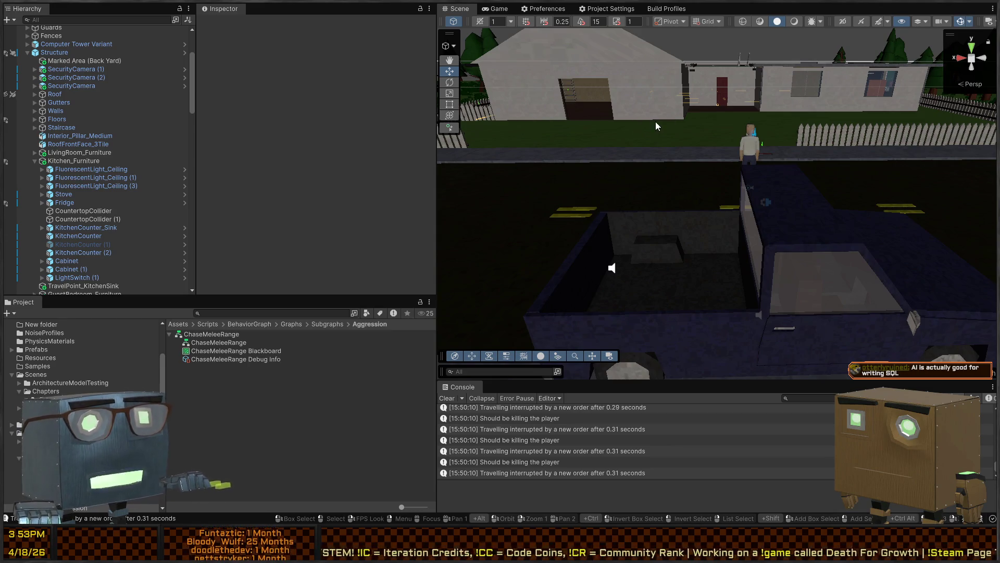
key("w")
mouse_move(641, 125)
left_mouse_down()
mouse_move(670, 151)
mouse_move(725, 164)
mouse_move(688, 192)
mouse_move(370, 194)
mouse_move(425, 199)
mouse_move(429, 189)
mouse_move(330, 218)
left_mouse_up()
mouse_move(813, 206)
left_mouse_down()
mouse_move(334, 210)
mouse_move(307, 219)
left_mouse_up()
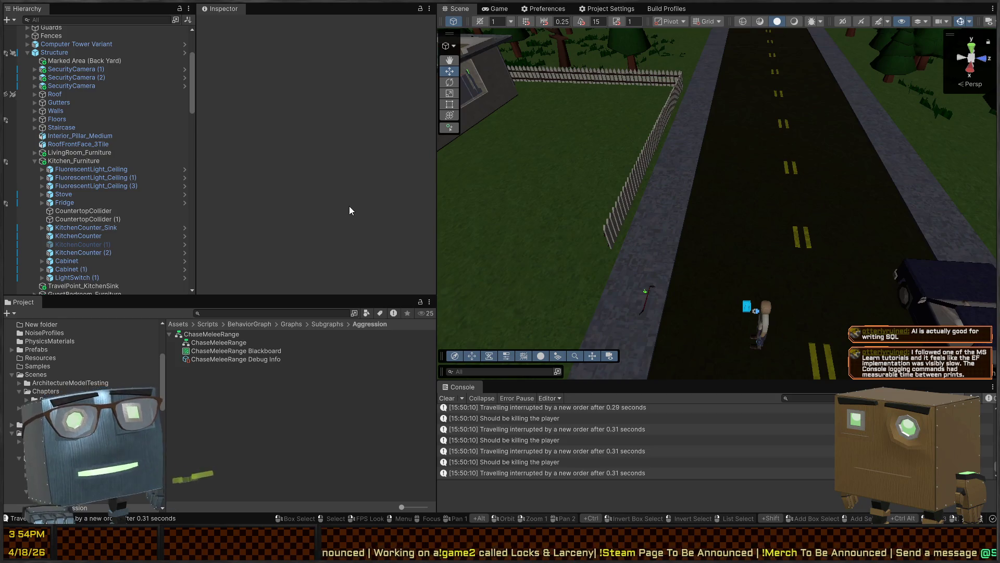
mouse_move(588, 218)
left_mouse_down()
mouse_move(776, 203)
mouse_move(767, 175)
mouse_move(729, 157)
left_mouse_up()
key("w")
key("s")
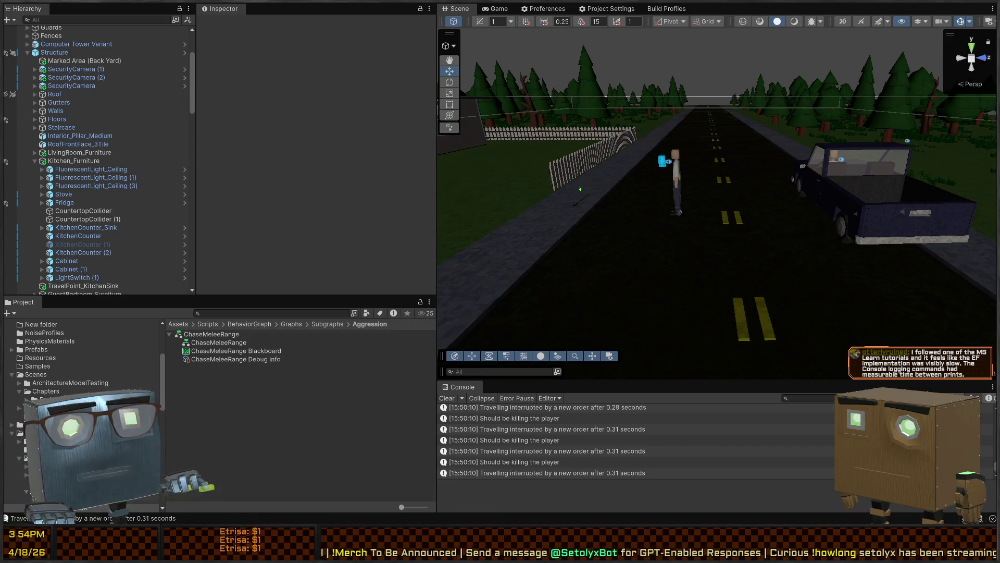
scroll(14, 391, "up", 4)
left_click(35, 340)
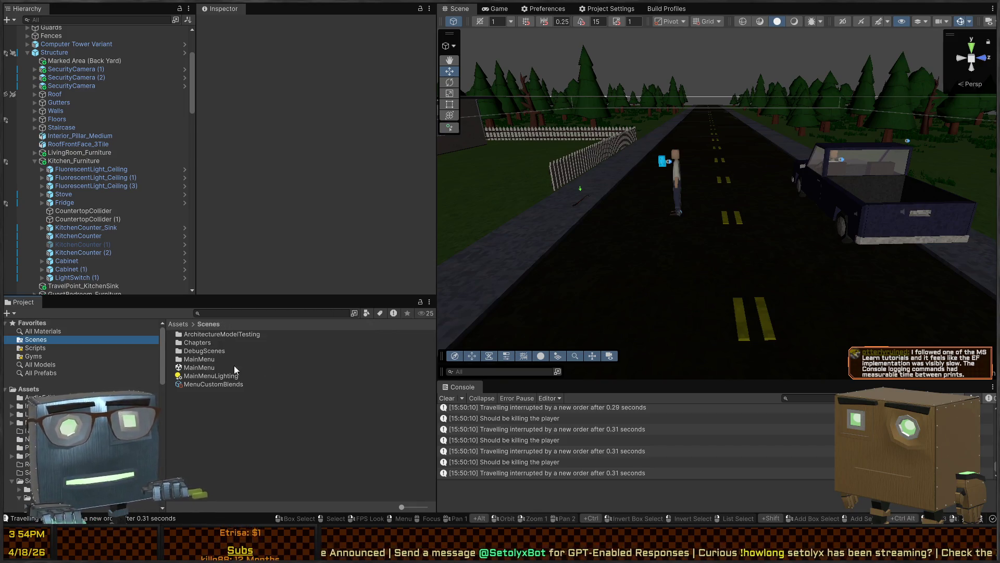
- Load the MainMenu scene asset from the Project window's Favorites > Scenes folder
left_click(204, 367)
double_click(204, 367)
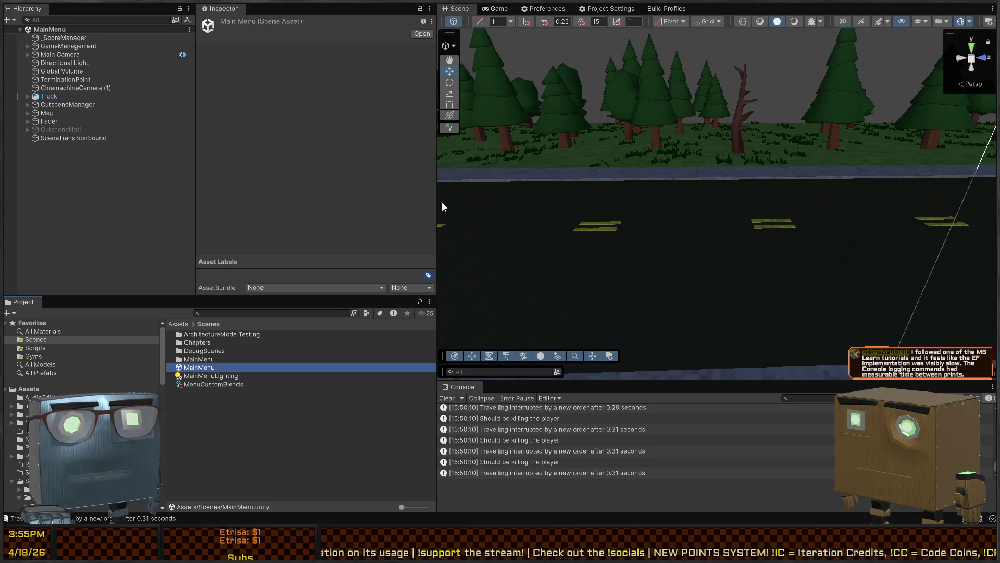
- Enter Play mode and cycle the menu focus through Play, Settings, Help and Quit with arrow keys
key("ctrl+p")
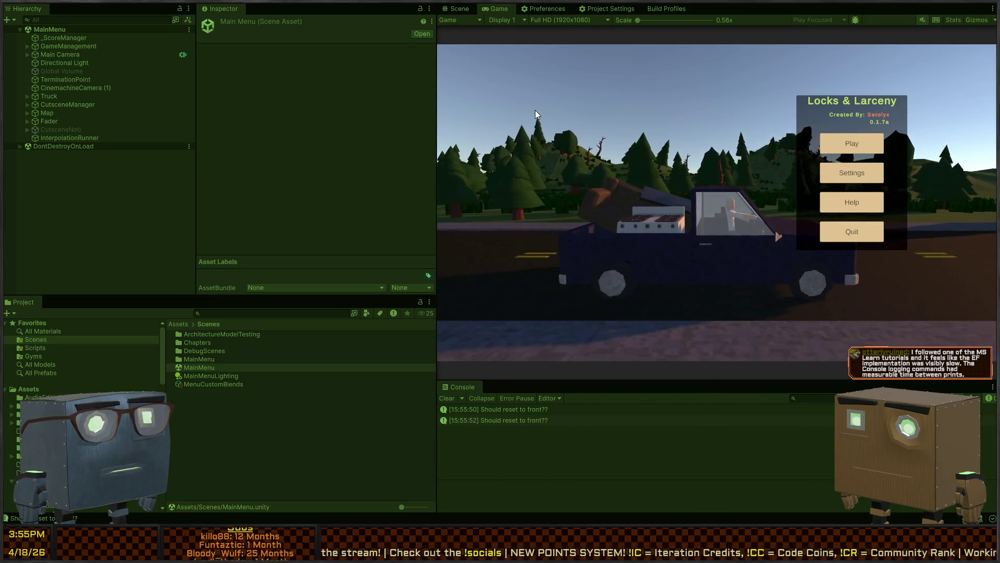
key("Down")
key("Down")
key("Down")
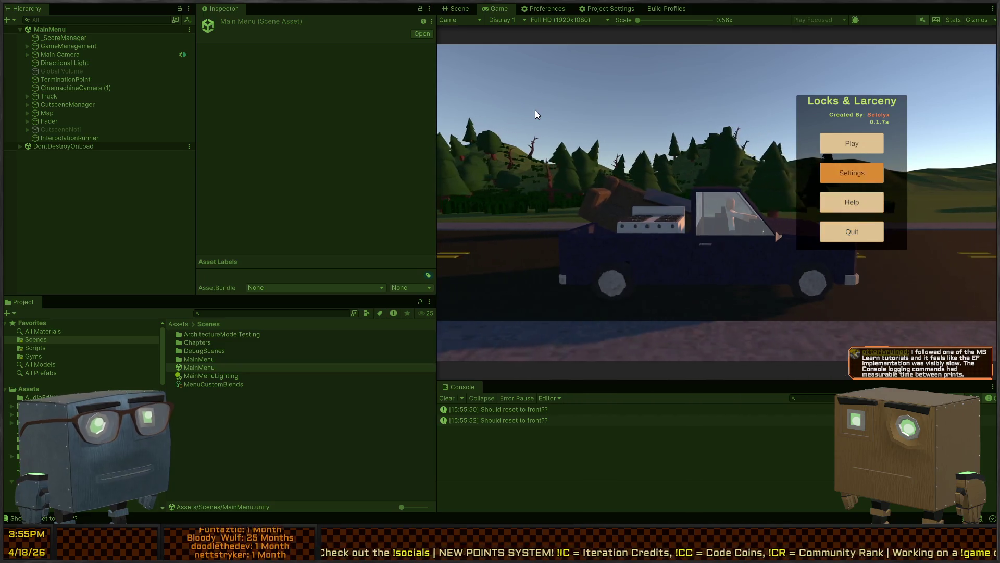
key("Down")
key("Down")
key("Down")
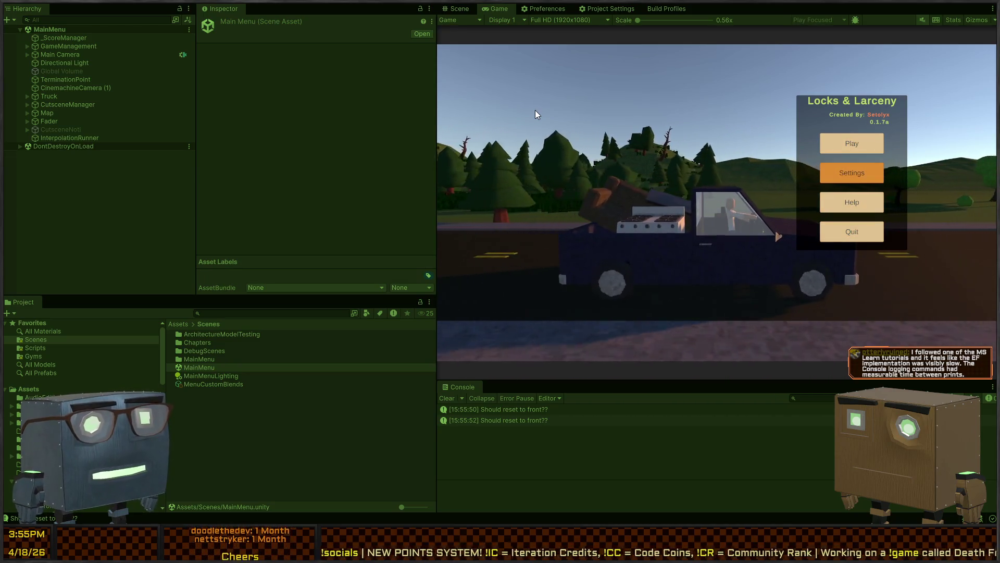
key("Down")
key("Down")
key("Down")
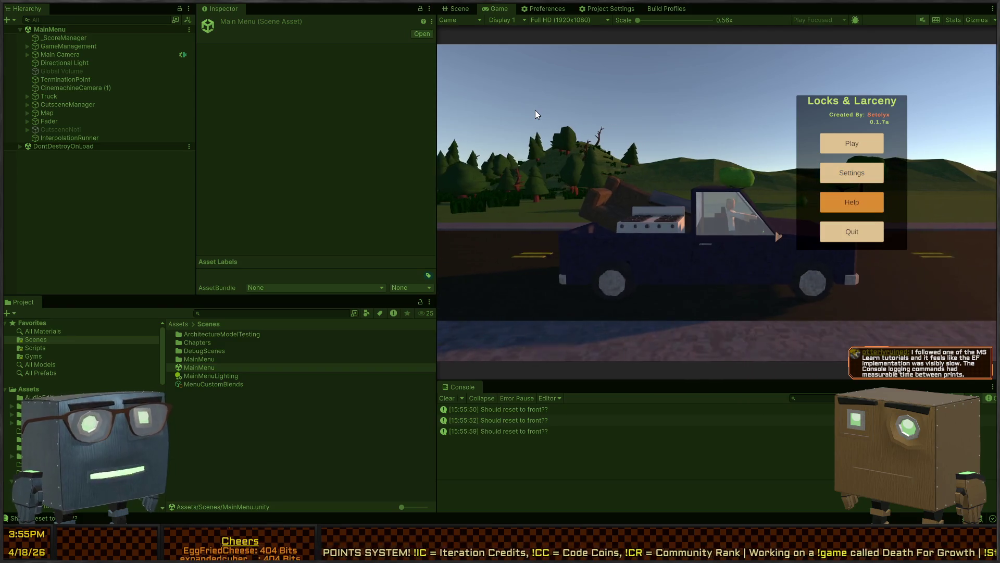
key("Down")
key("Up")
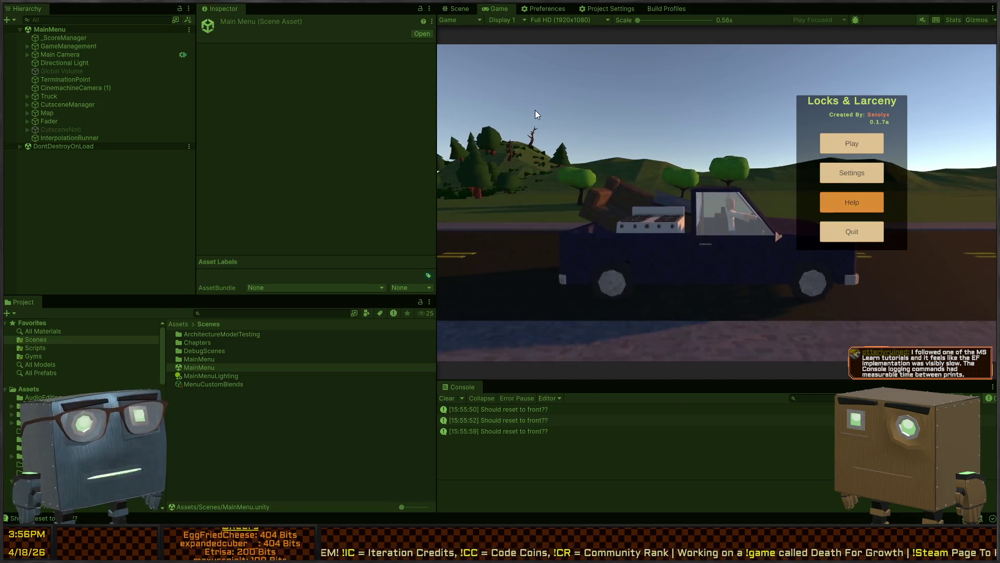
key("Up")
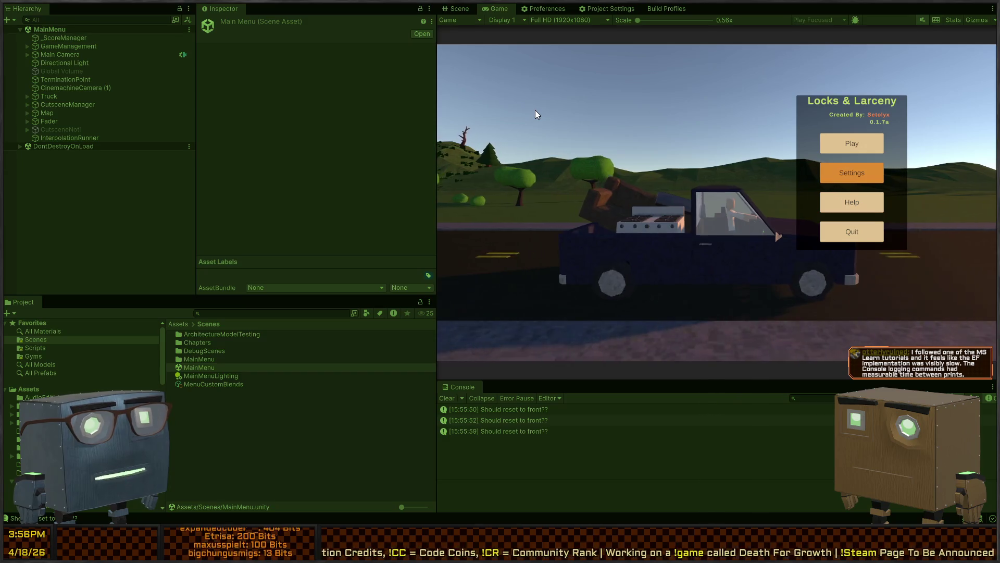
key("Down")
key("Down")
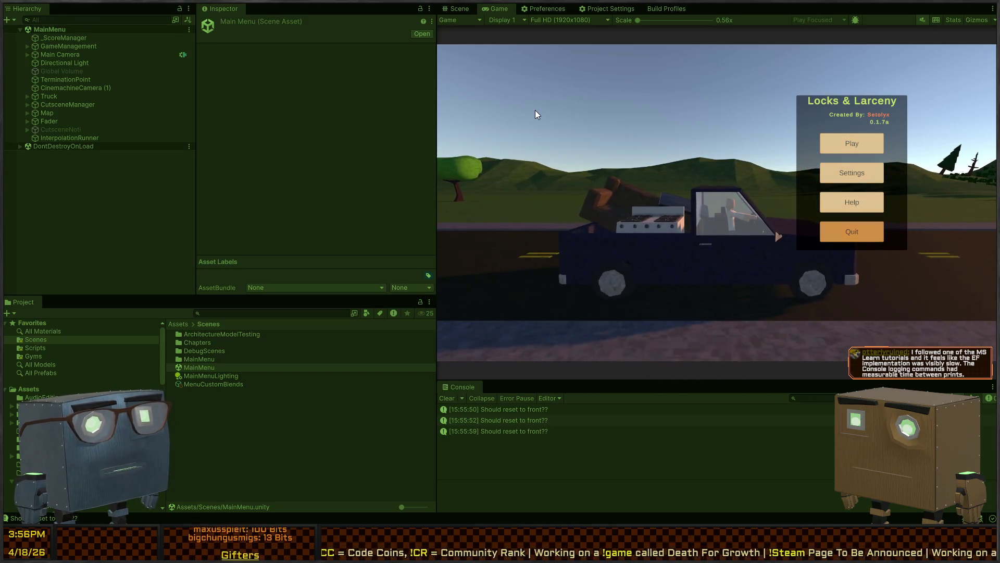
- Open and close the Help panel twice from the main menu
key("Up")
key("Return")
key("Escape")
key("Return")
key("Escape")
- Open Settings, step through Fullscreen, Reset To Default and Save & Close, and return to the menu
key("Up")
key("Return")
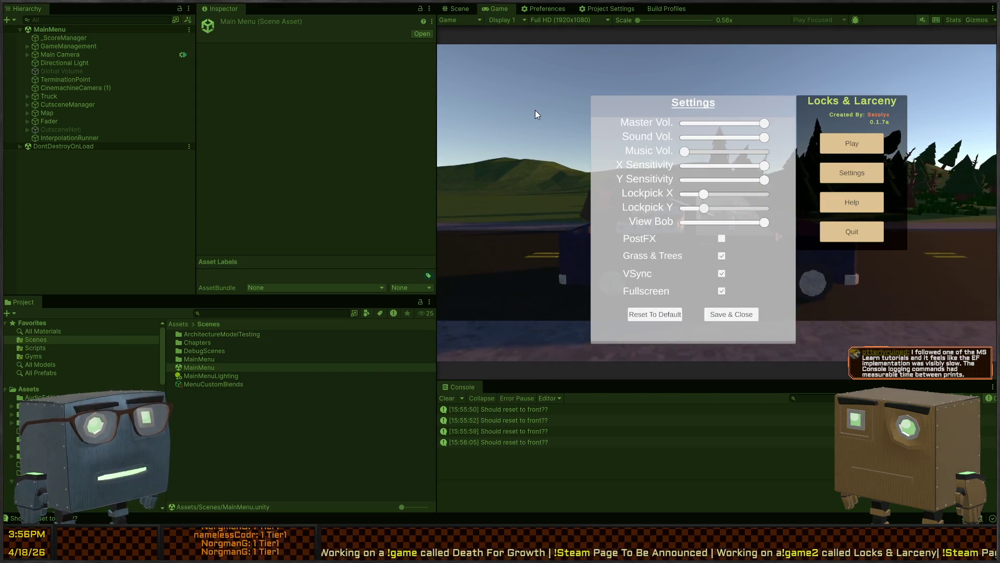
key("Up")
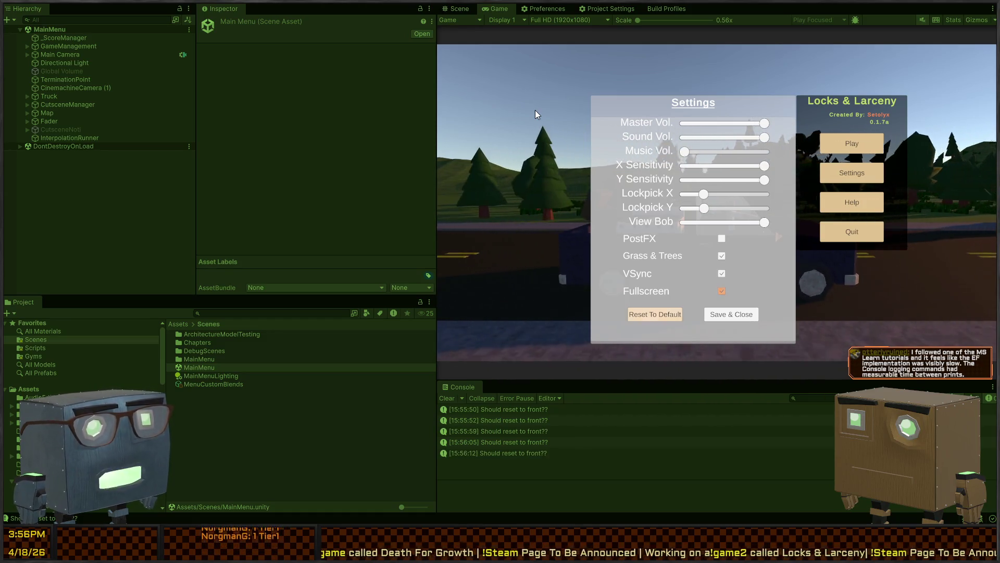
key("Down")
key("Left")
key("Right")
key("Return")
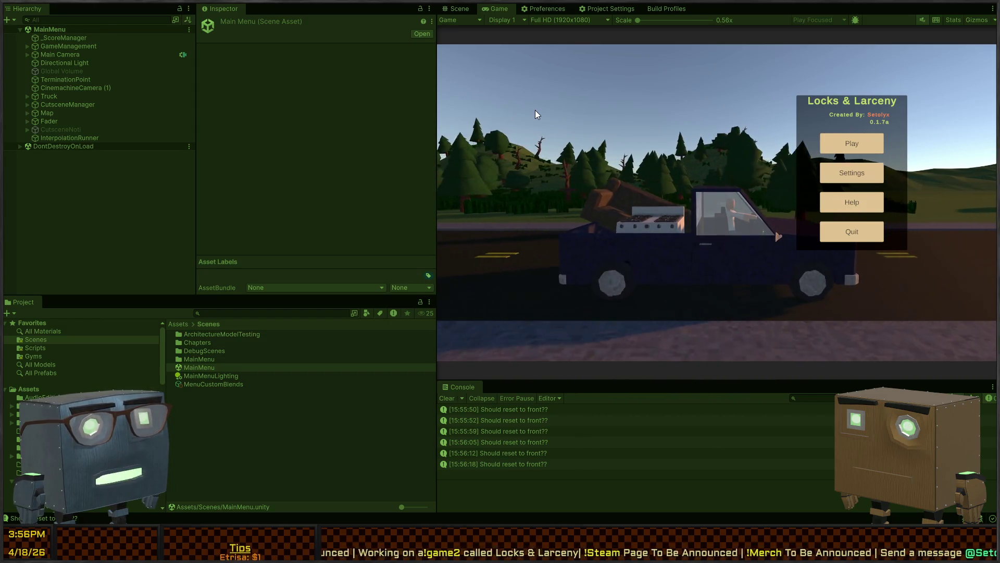
- Toggle the menu focus between Play and Settings, leave it on Settings, and stop Play mode
key("Up")
key("Up")
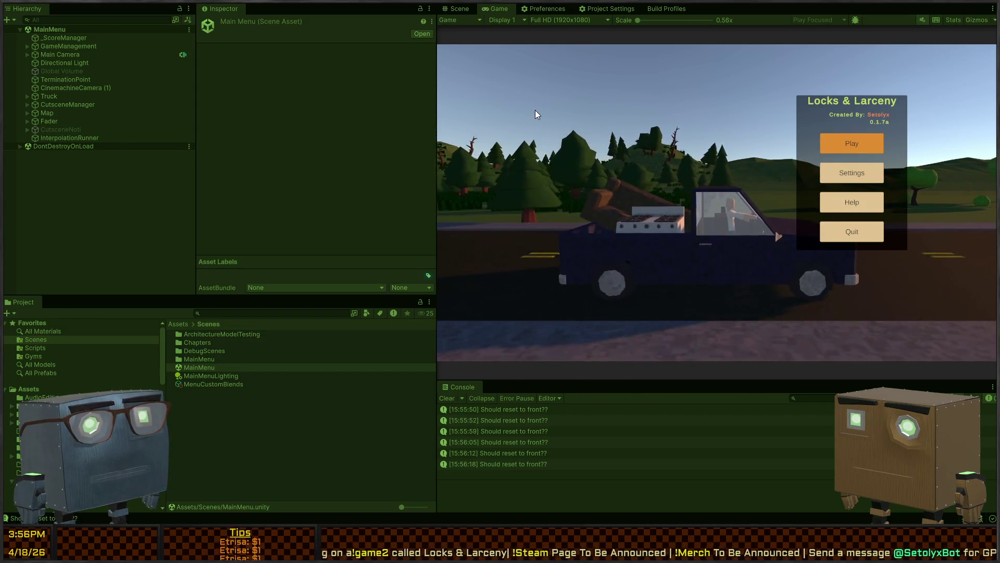
key("Down")
key("Up")
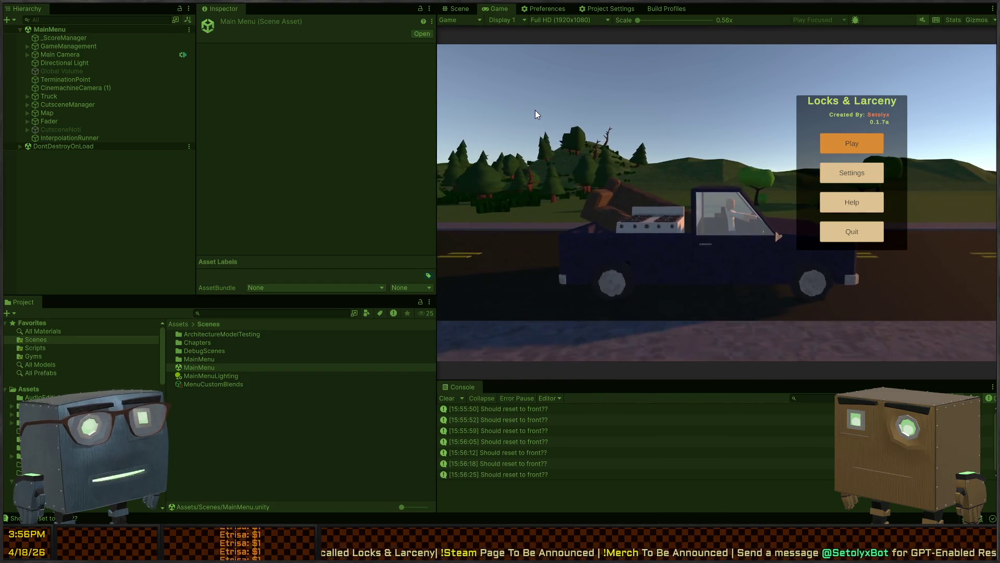
key("Down")
key("Up")
key("Down")
key("Up")
key("Down")
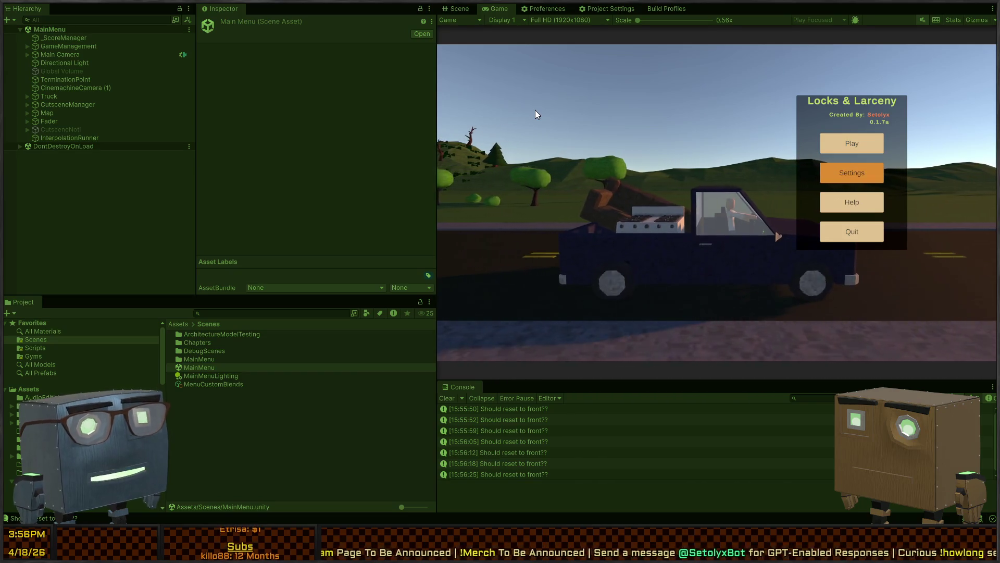
key("ctrl+p")
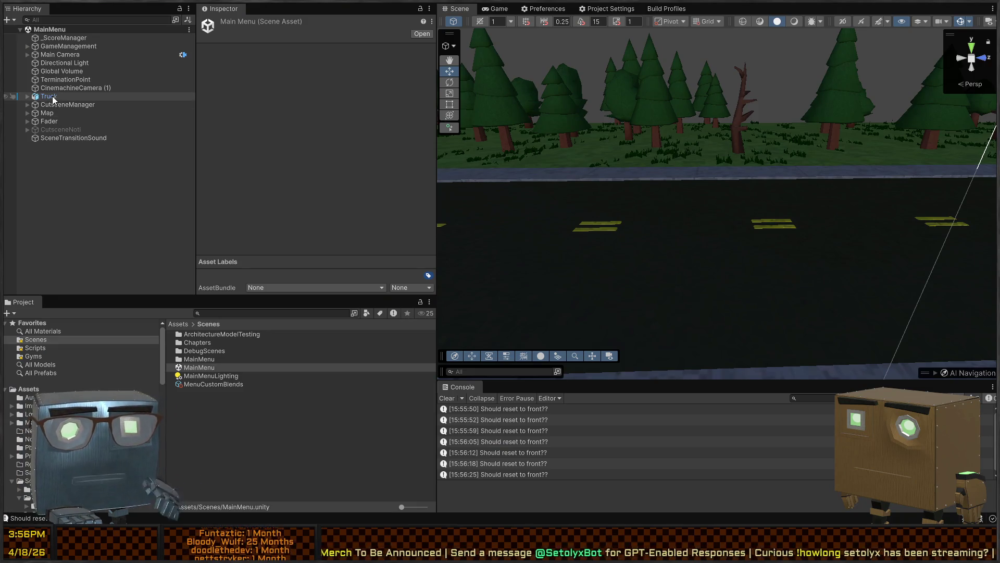
- Expand Main Camera, GameManagement, Canvas and Background in the Hierarchy to reveal the menu buttons
right_click(488, 137)
mouse_move(489, 137)
left_mouse_down()
mouse_move(484, 93)
mouse_move(314, 15)
left_mouse_up()
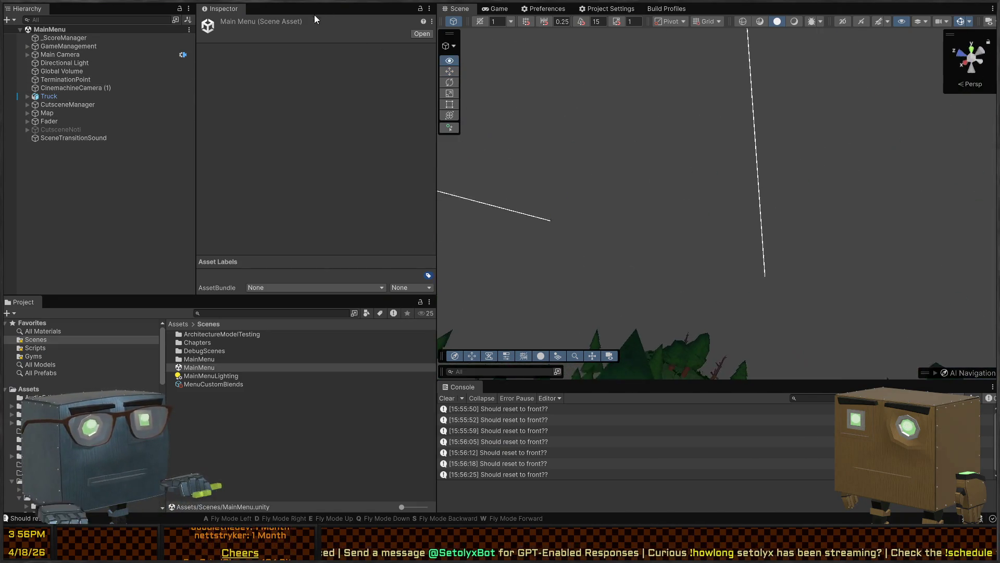
left_click(29, 55)
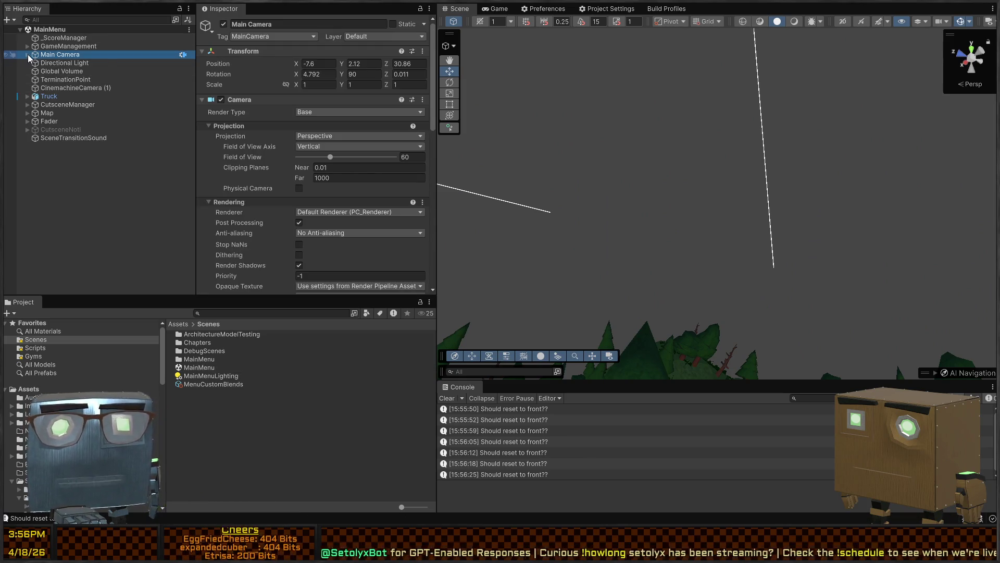
left_click(27, 55)
left_click(76, 62)
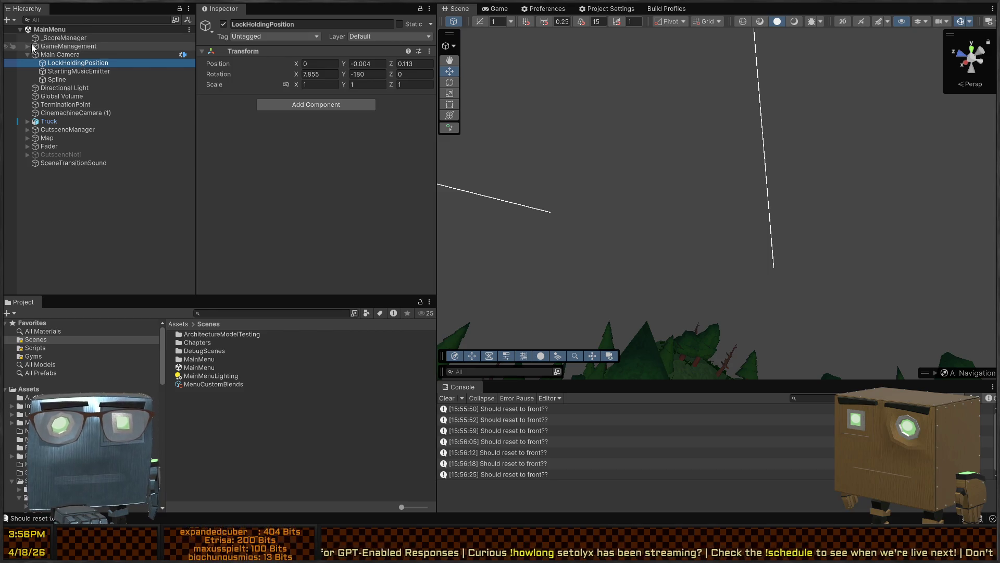
left_click(27, 46)
left_click(34, 54)
left_click(42, 63)
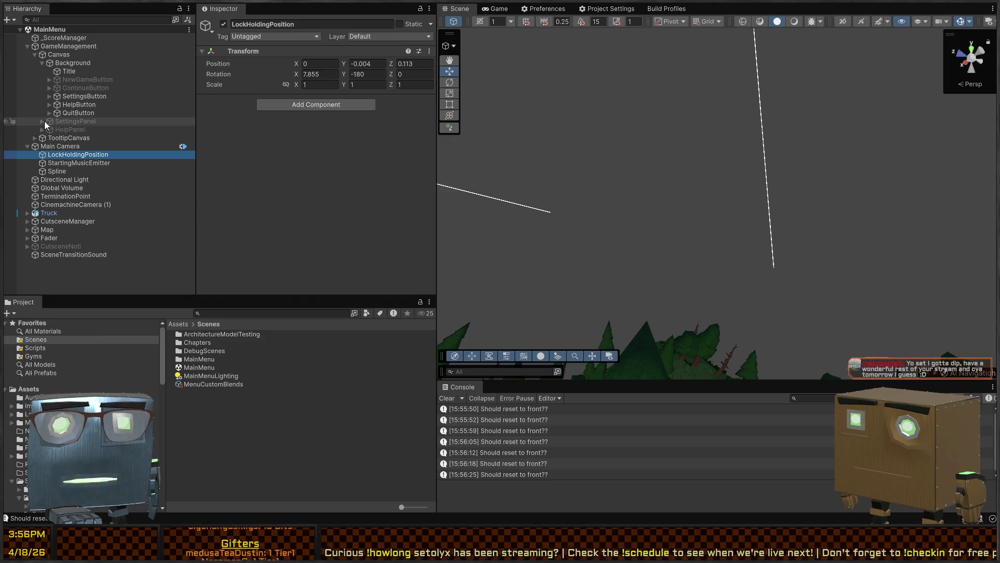
- Expand SettingsPanel's Scroll View and inspect the Scrollbar Horizontal object
left_click(42, 120)
left_click(49, 137)
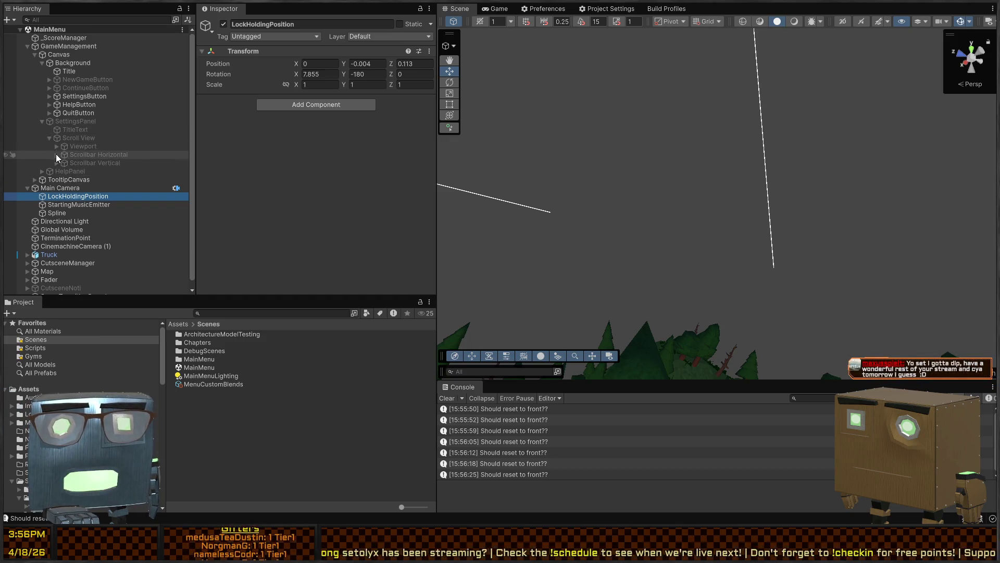
left_click(57, 155)
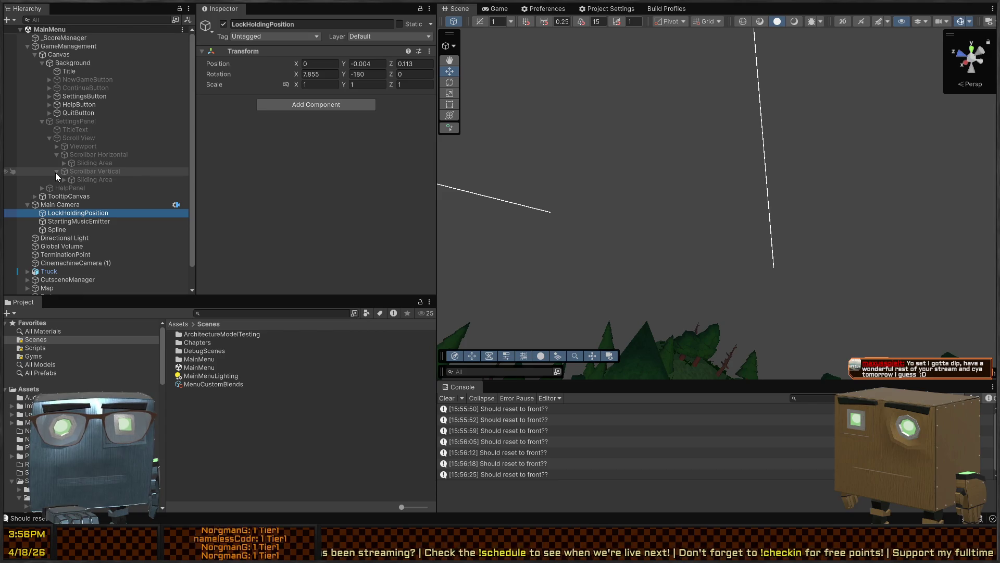
left_click(58, 153)
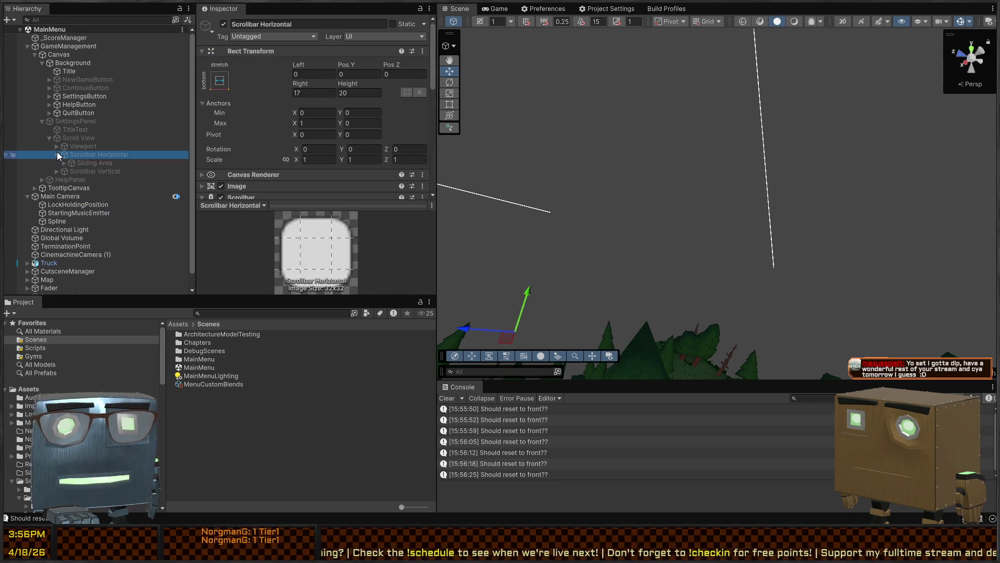
left_click(56, 151)
left_click(56, 146)
scroll(122, 182, "down", 10)
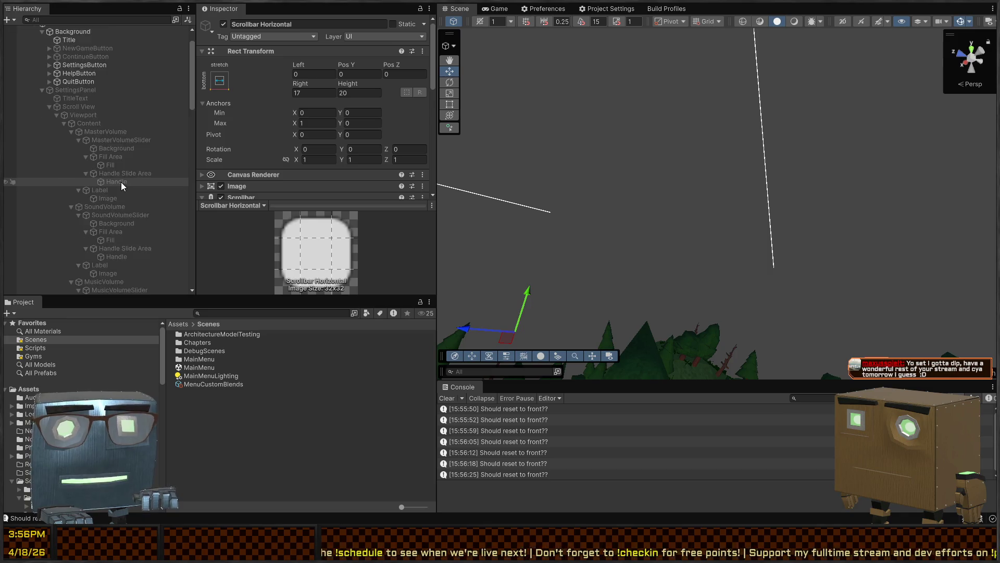
scroll(104, 172, "up", 4)
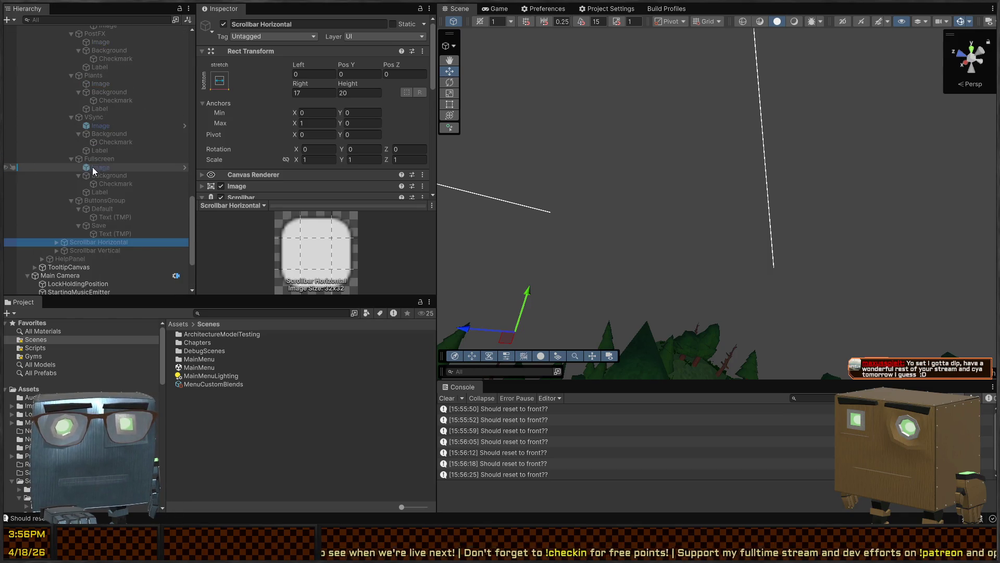
- Inspect the ButtonsGroup's Default and Save buttons' click actions, then collapse SettingsPanel
left_click(105, 200)
left_click(108, 210)
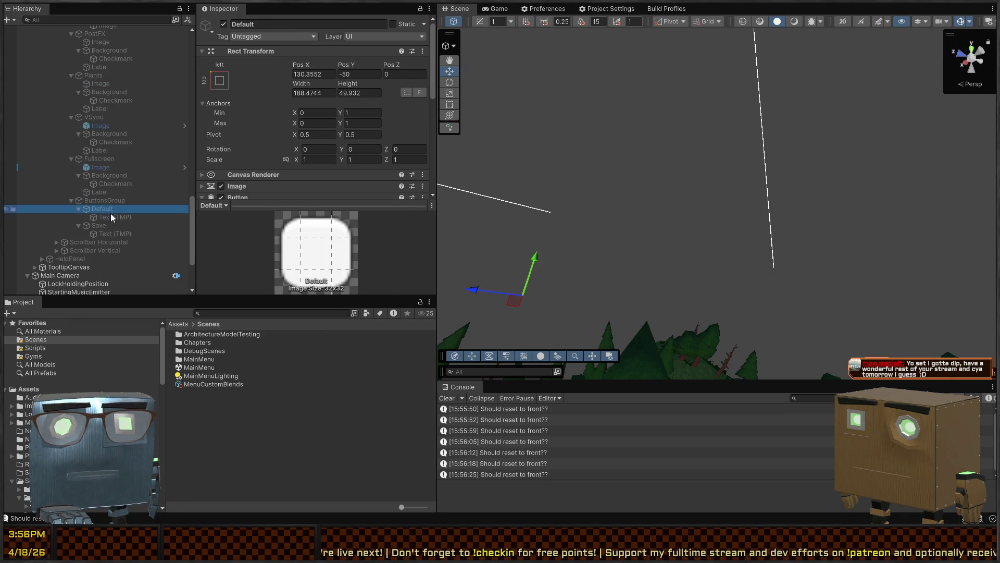
scroll(349, 117, "down", 5)
scroll(350, 119, "down", 2)
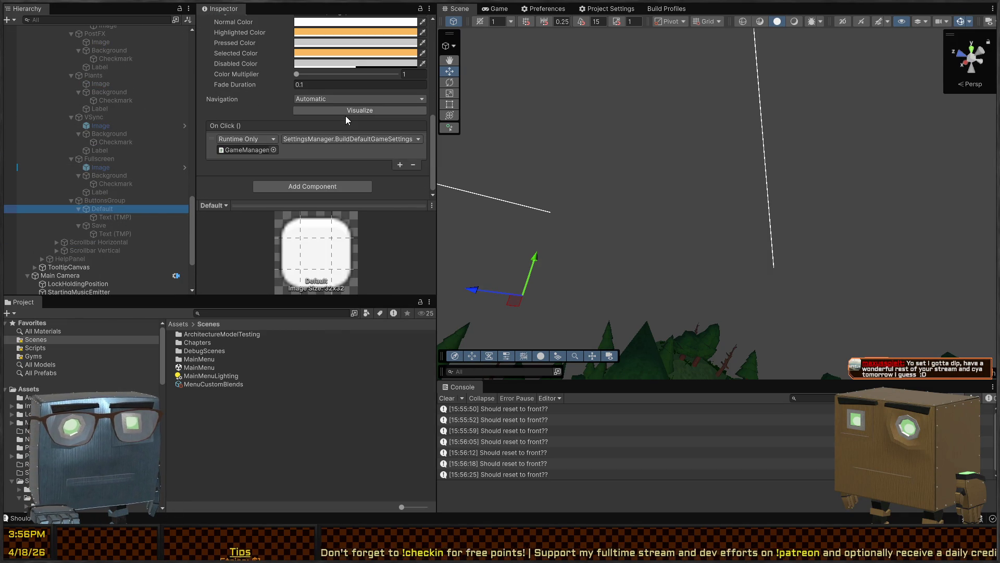
left_click(98, 227)
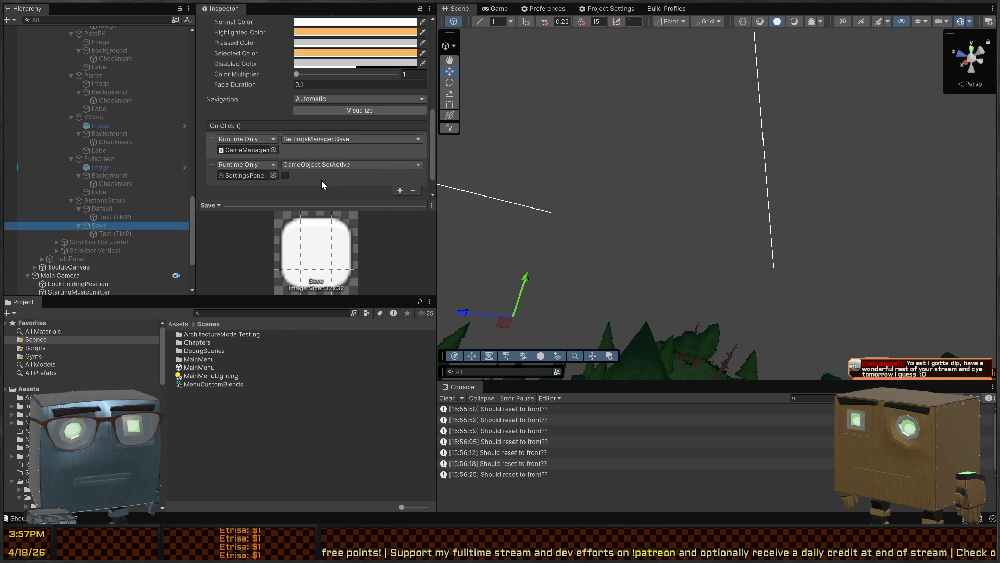
scroll(114, 171, "up", 10)
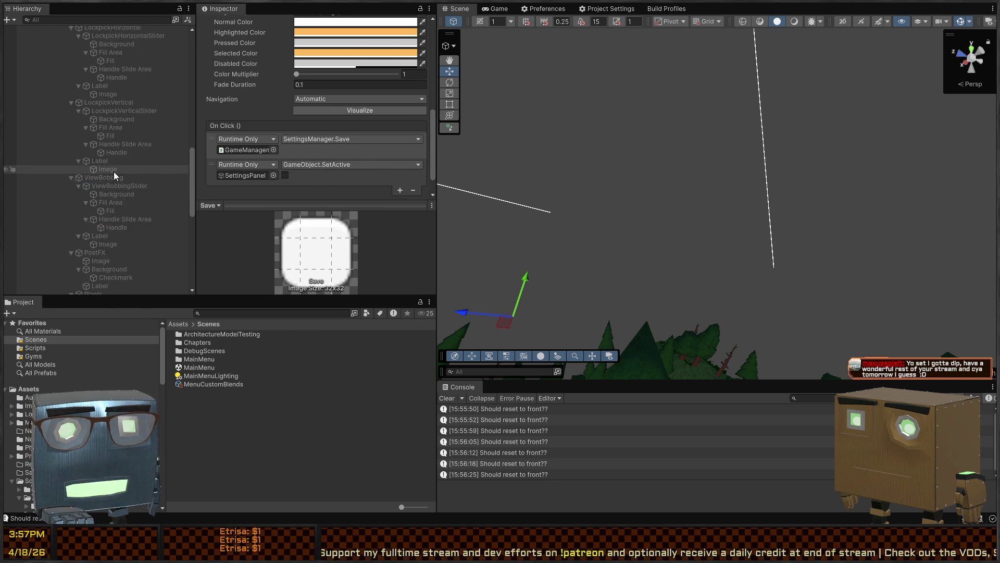
scroll(94, 173, "up", 5)
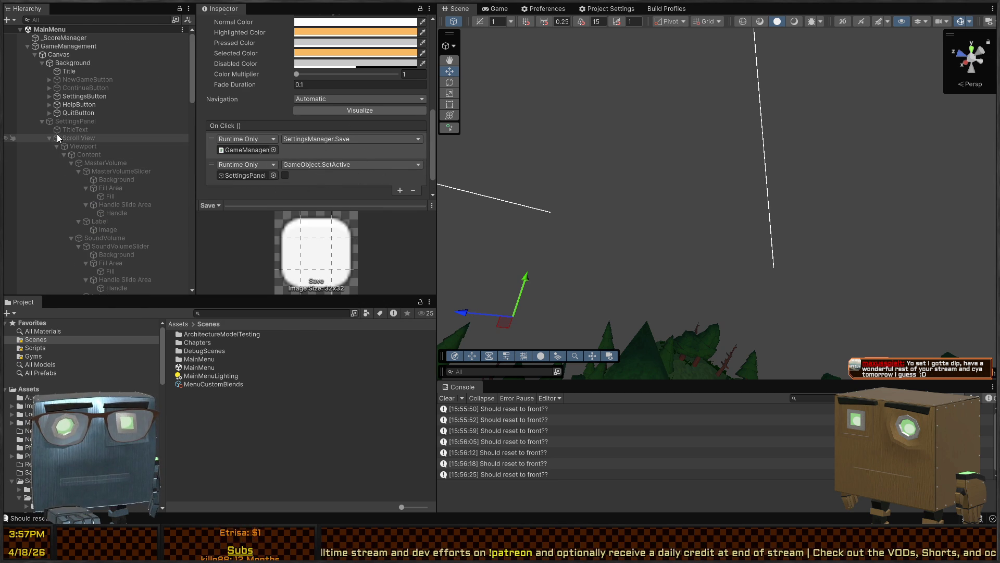
scroll(245, 112, "up", 3)
left_click(42, 121)
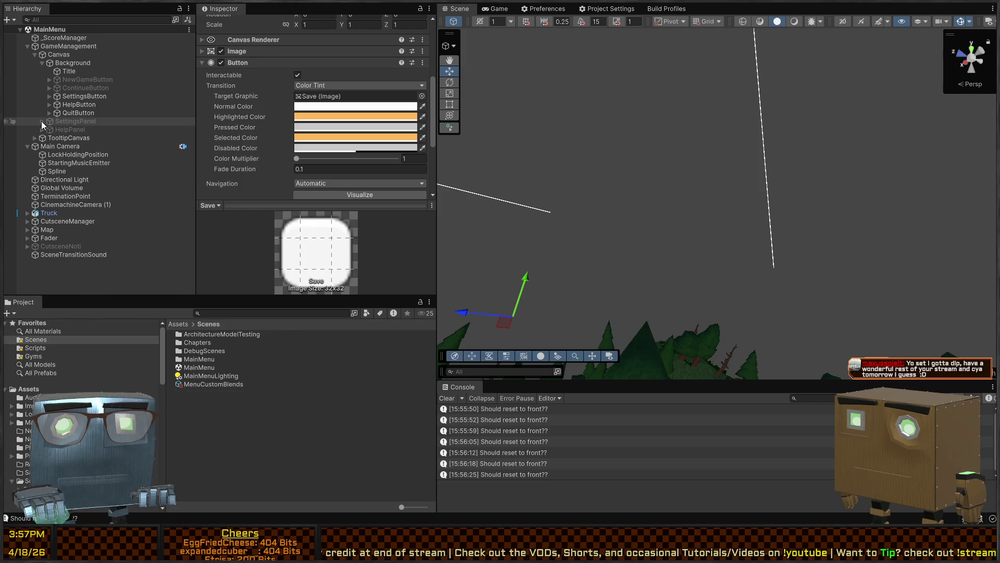
- Review SettingsButton's On Click list (resync sliders, show settings, hide help) and enter Play mode
left_click(79, 96)
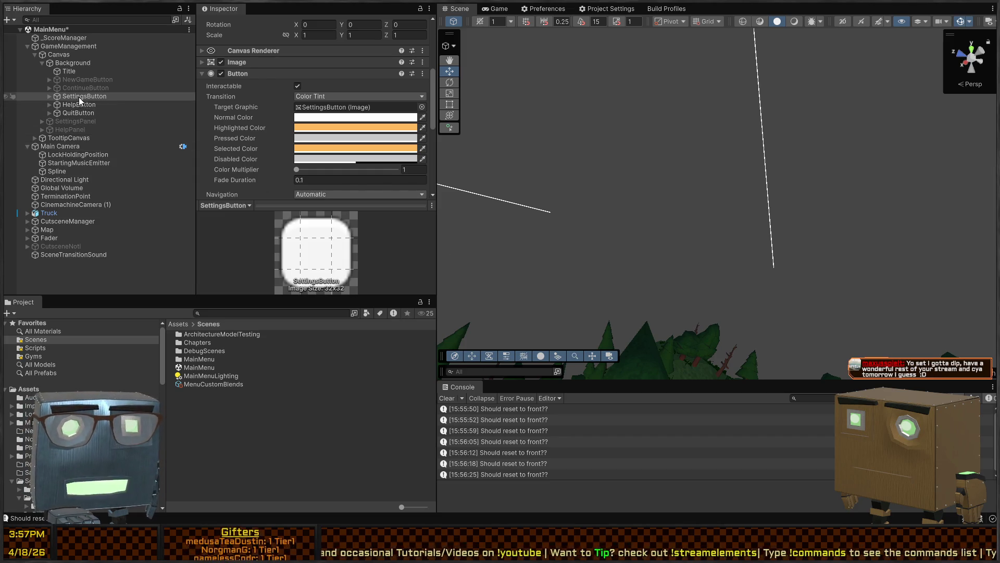
left_click_drag(78, 97, 411, 258)
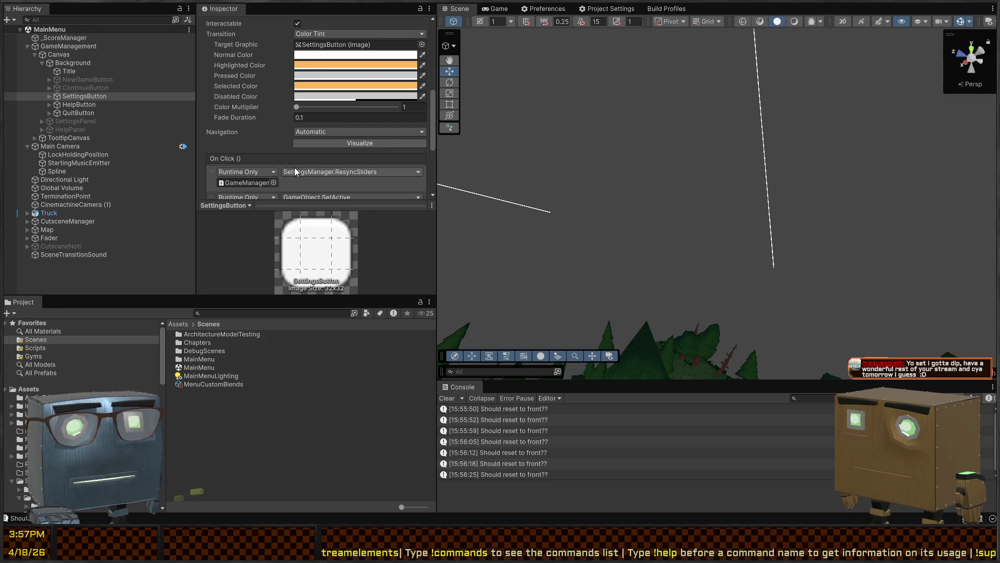
scroll(295, 168, "down", 5)
scroll(302, 117, "up", 2)
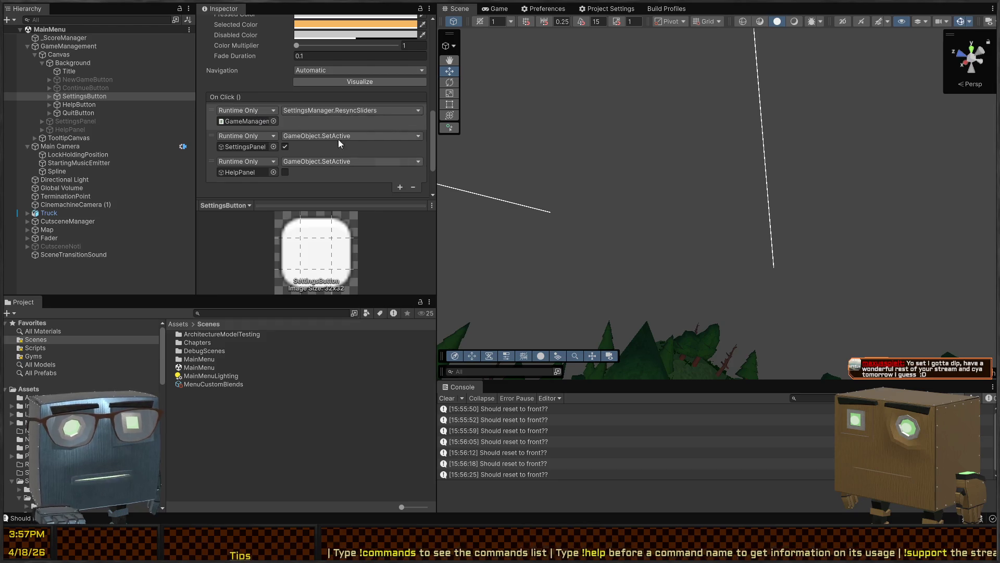
left_click(481, 11)
key("ctrl+p")
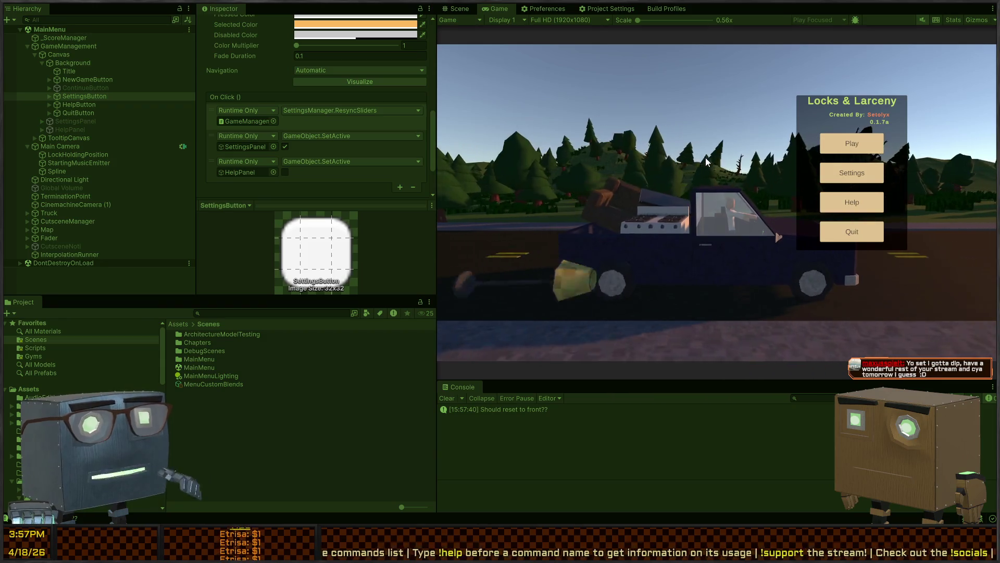
- Open Settings from the menu, nudge Music Vol. up and back down, then Save & Close
key("Down")
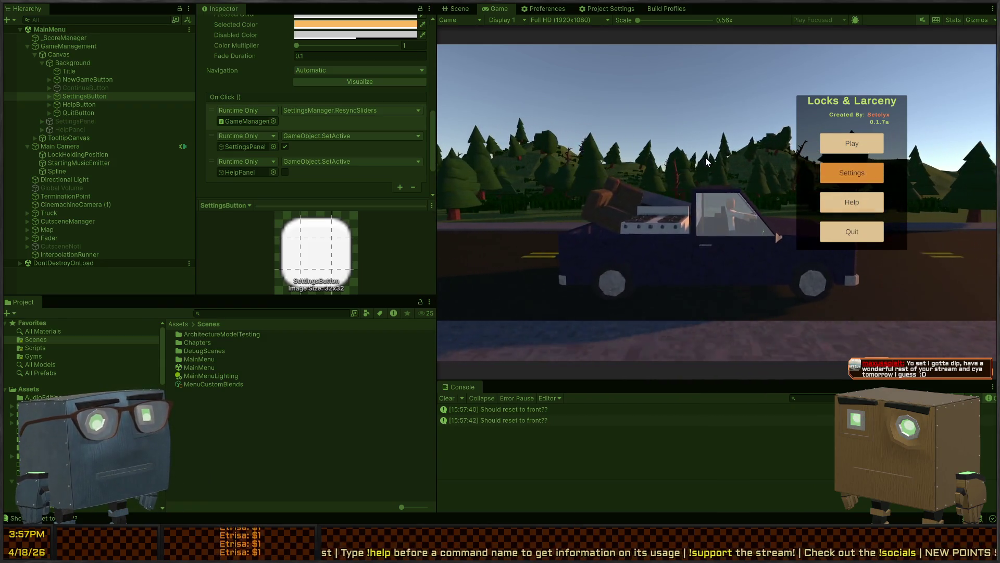
key("Return")
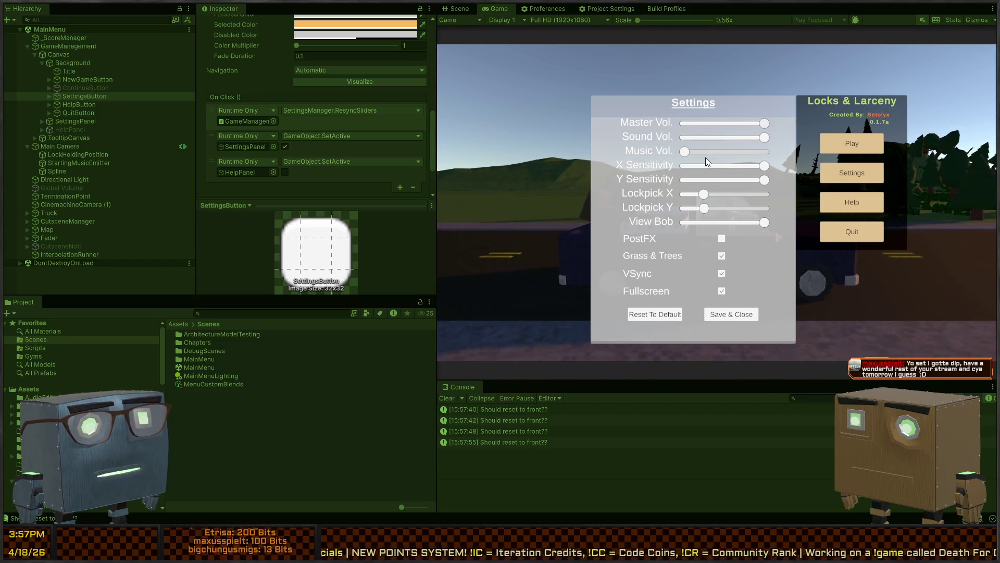
key("Right")
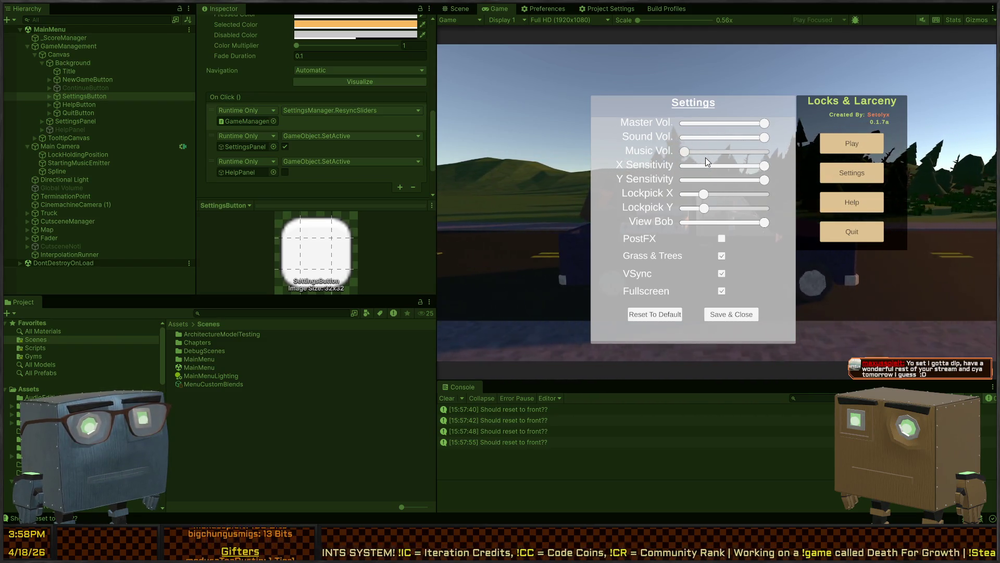
key("Left")
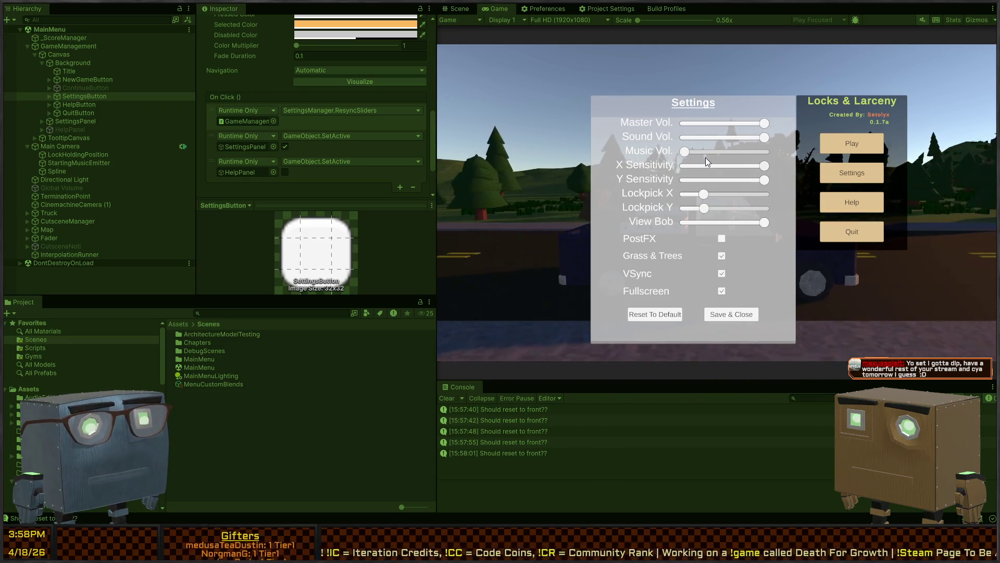
key("Down")
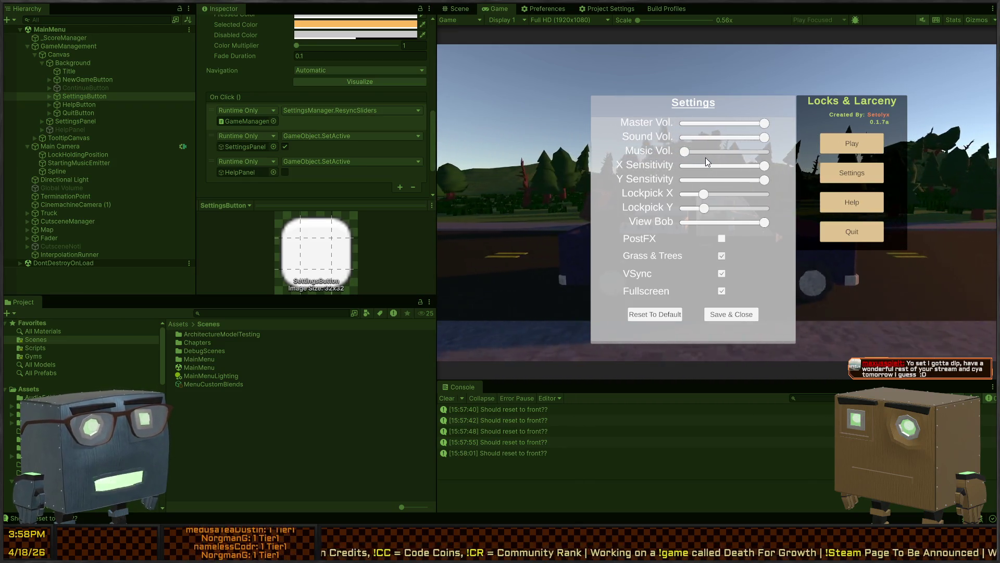
key("Down")
key("Right")
key("Return")
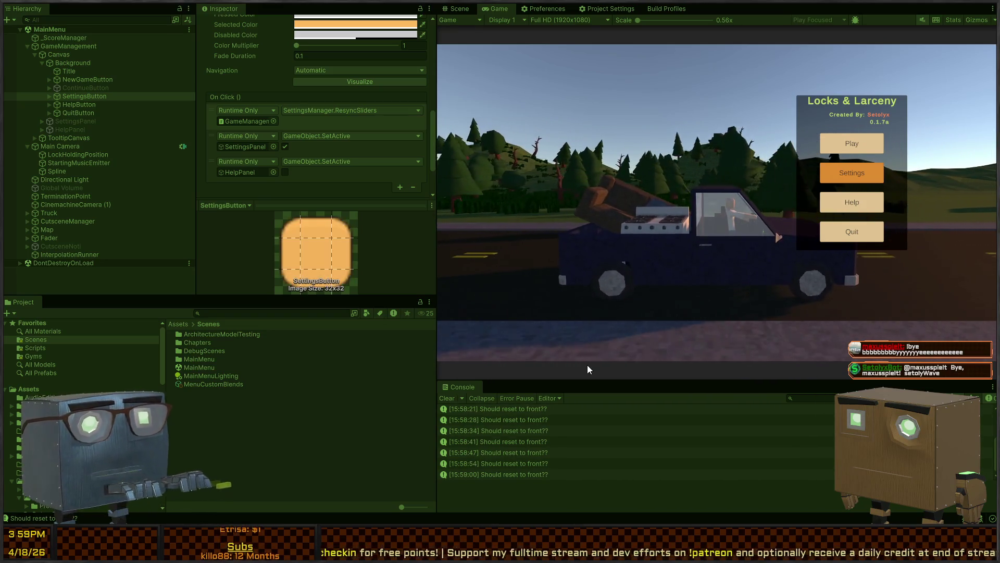
- Cycle the menu focus with arrow keys, then open and close the Hello there! help panel
key("Down")
key("Down")
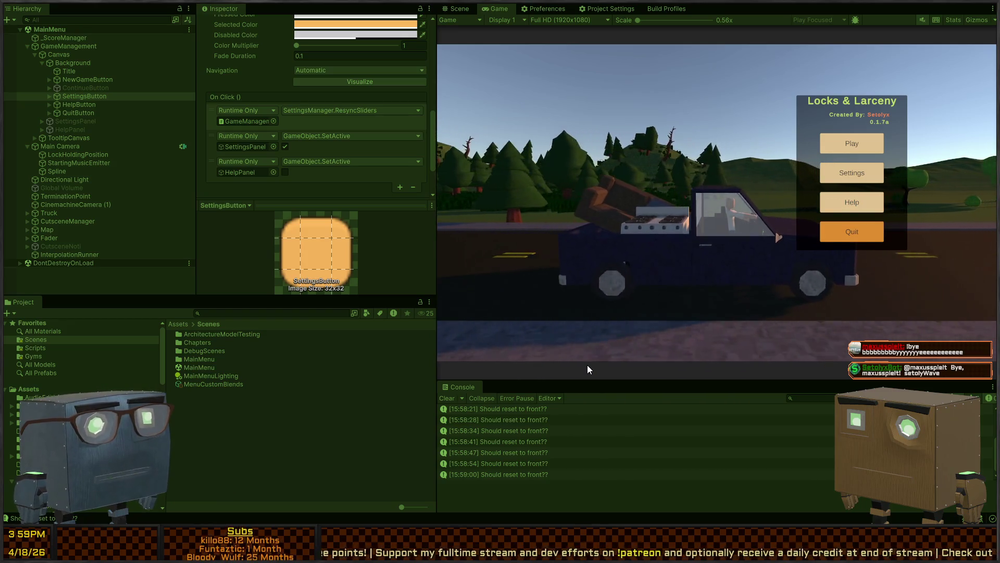
key("Up")
key("Up")
key("Up")
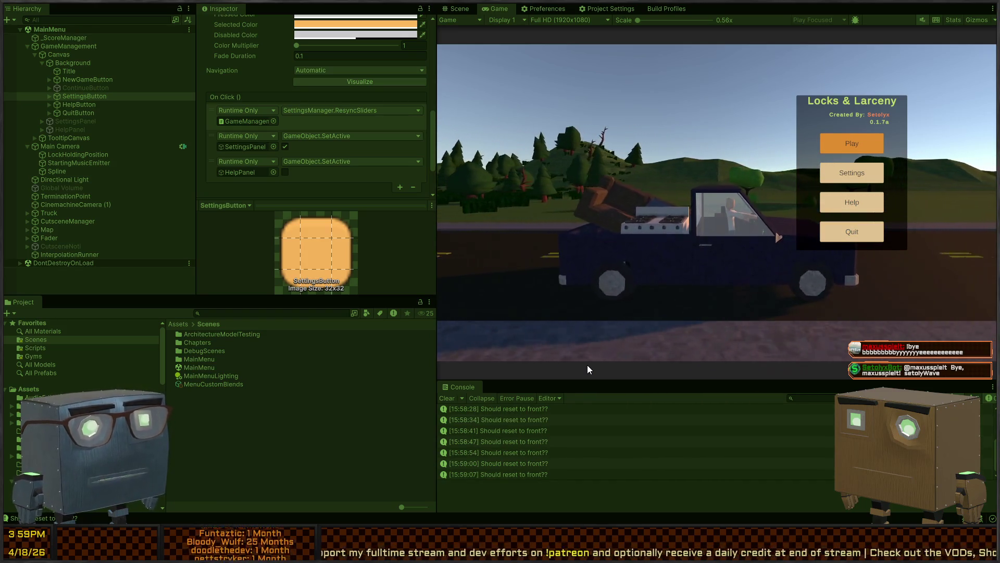
key("Down")
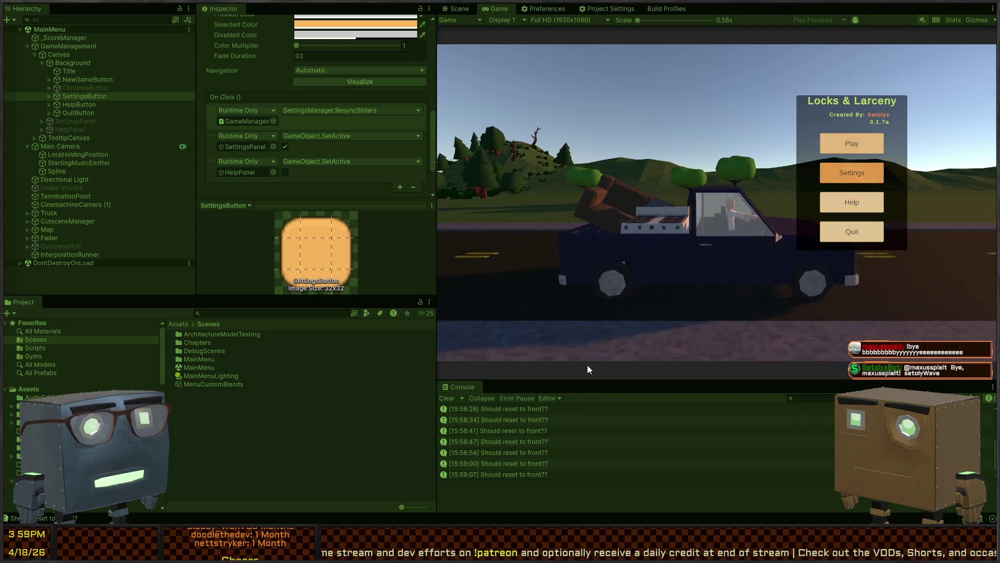
key("Up")
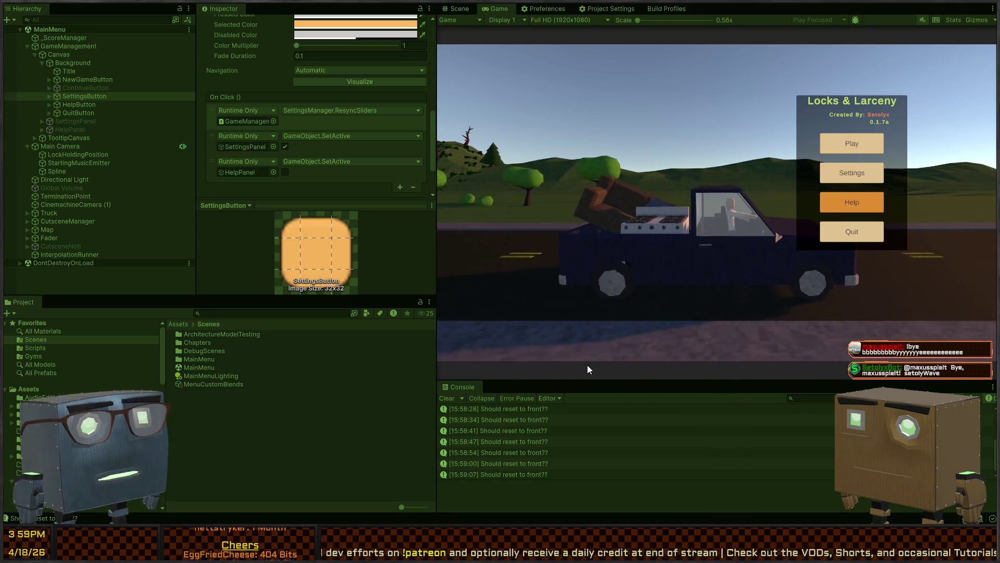
key("Down")
key("Down")
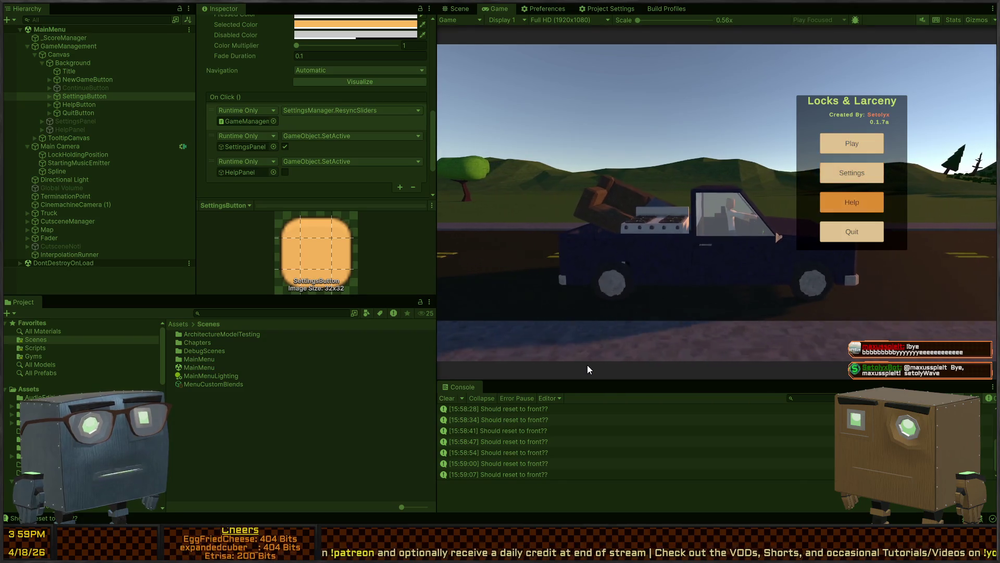
key("Return")
key("Return")
key("Return")
key("Return")
key("Return")
key("Return")
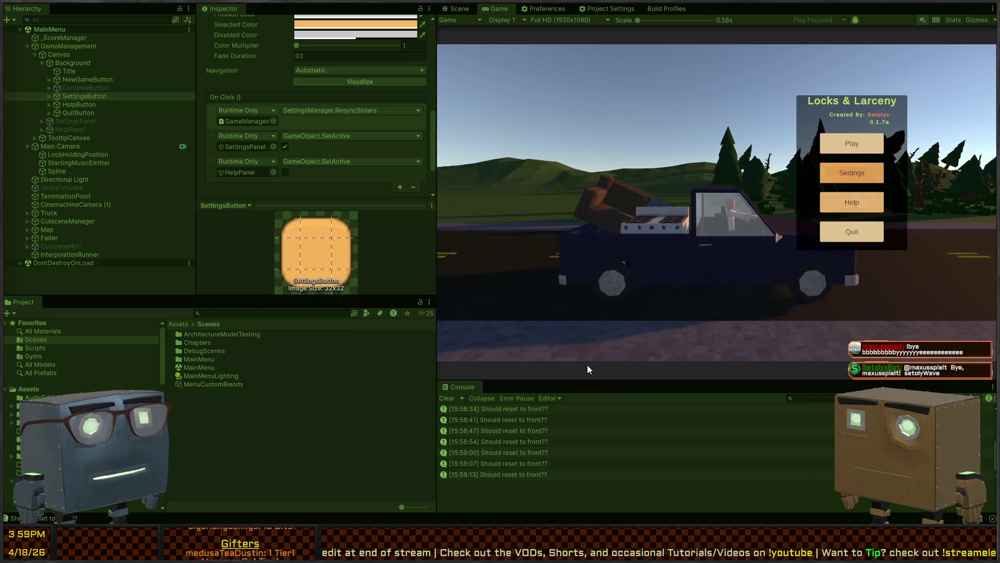
key("Return")
key("Return")
key("Return")
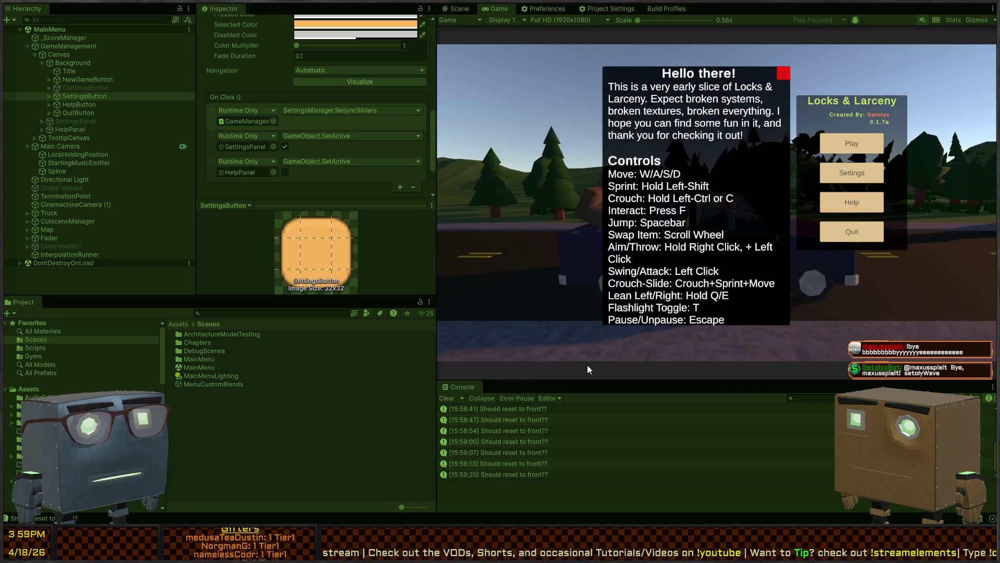
key("Return")
- Open the Settings panel, close it with Escape, then start the game from Play
key("Down")
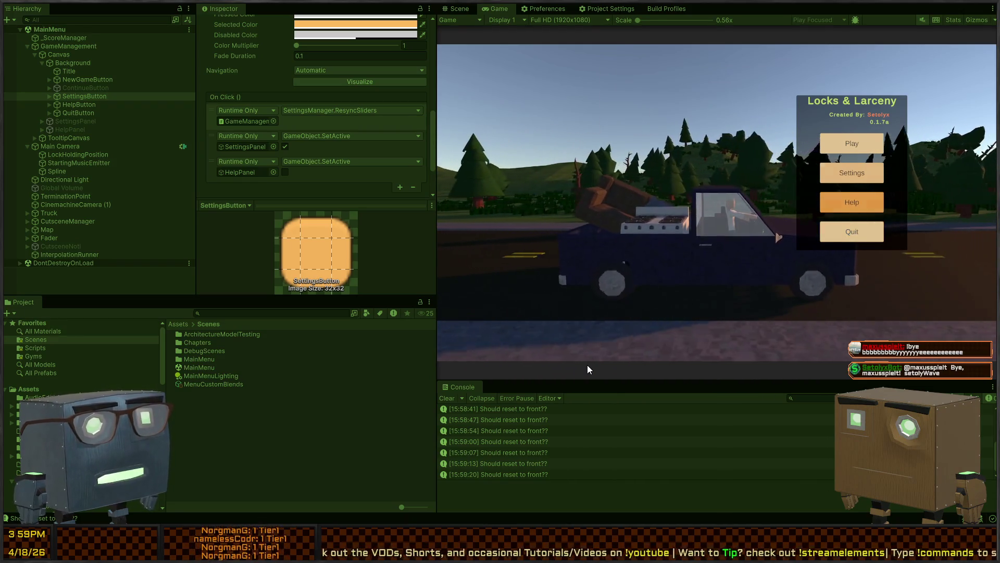
key("Up")
key("Up")
key("Return")
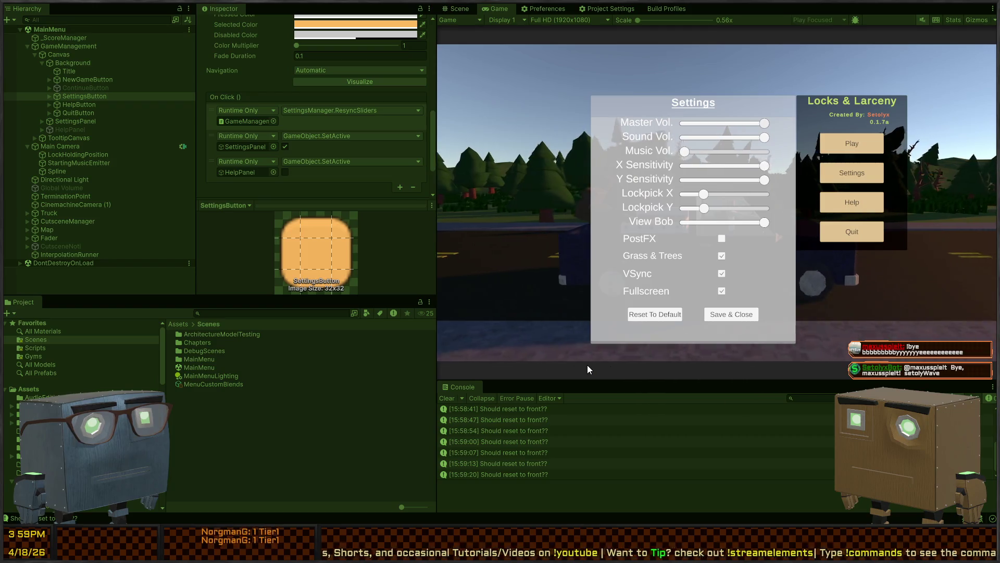
key("Escape")
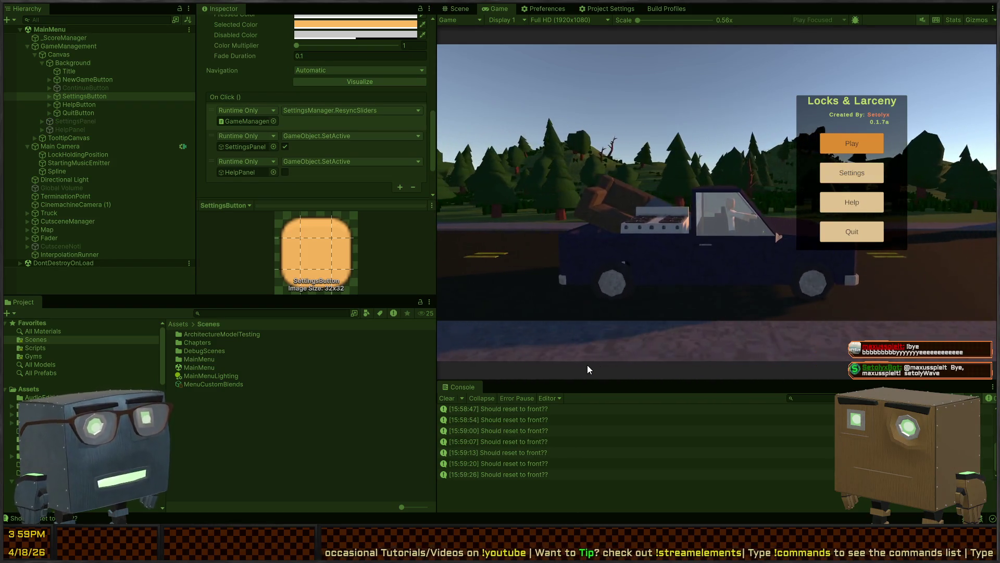
key("Return")
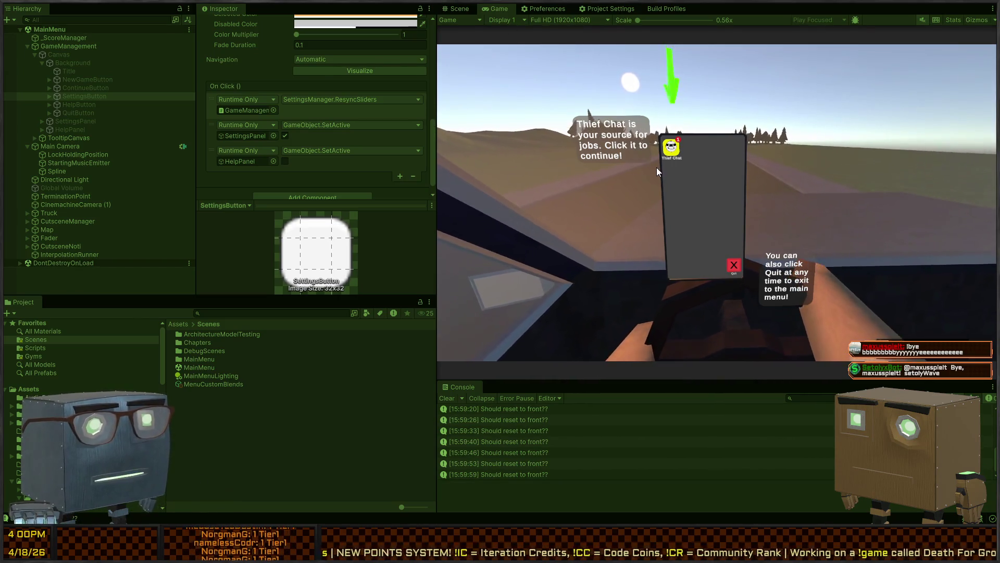
- Open Thief Chat, pick the Broker conversation and choose the mission thread on the phone
left_click(667, 146)
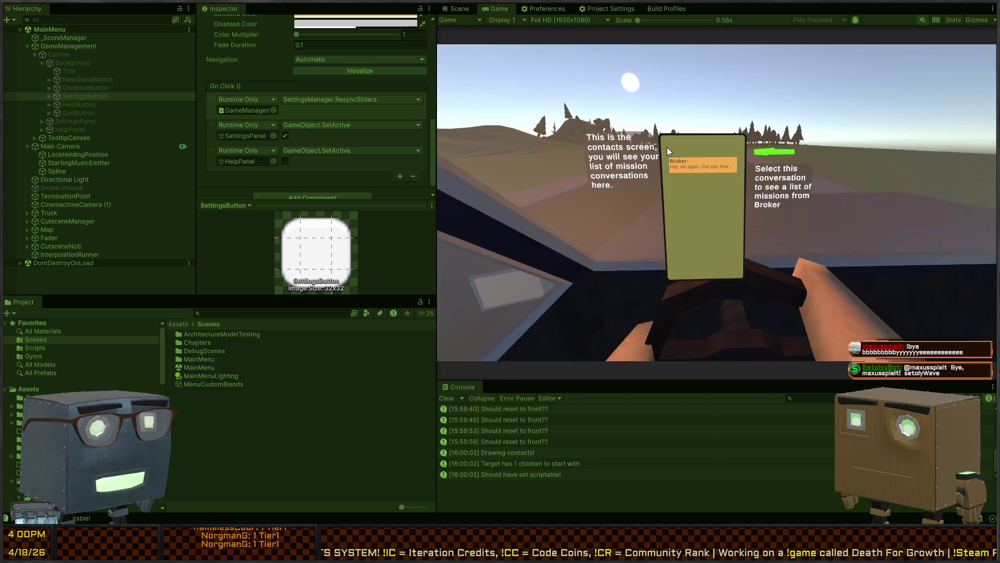
left_click(667, 148)
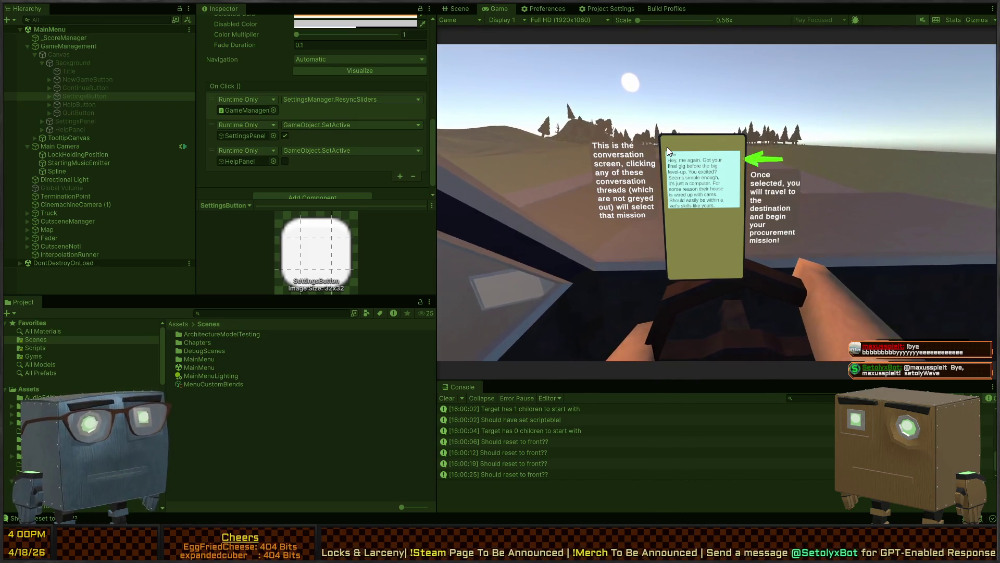
left_click(698, 180)
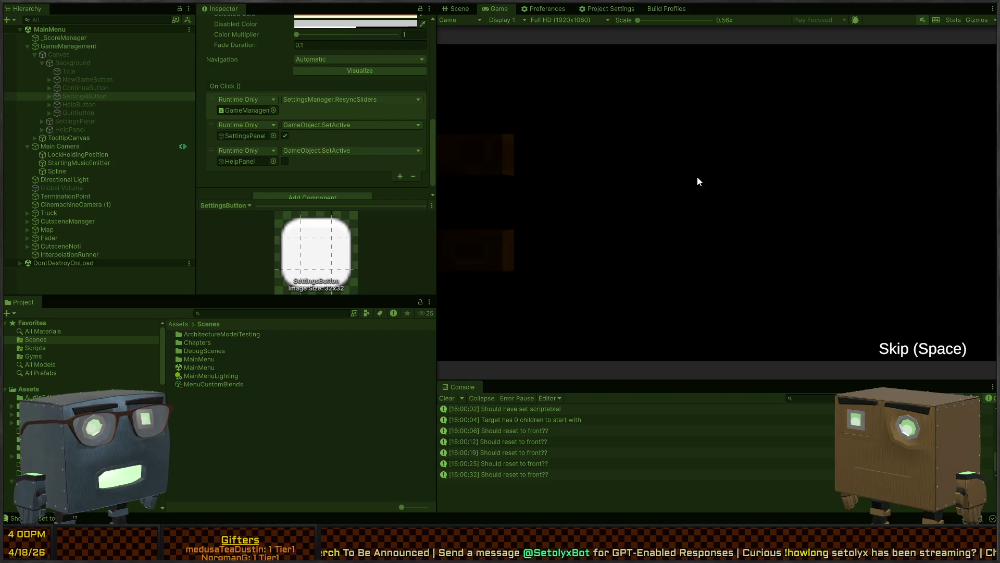
- Skip the cutscene into the mission, open the phone's Settings page, then close it and unpause
left_click(699, 181)
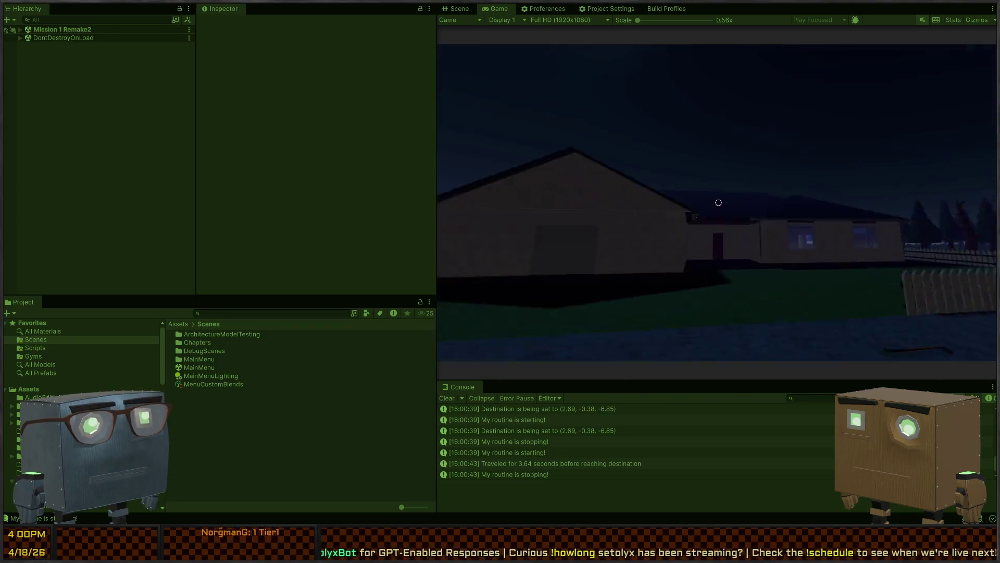
key("Escape")
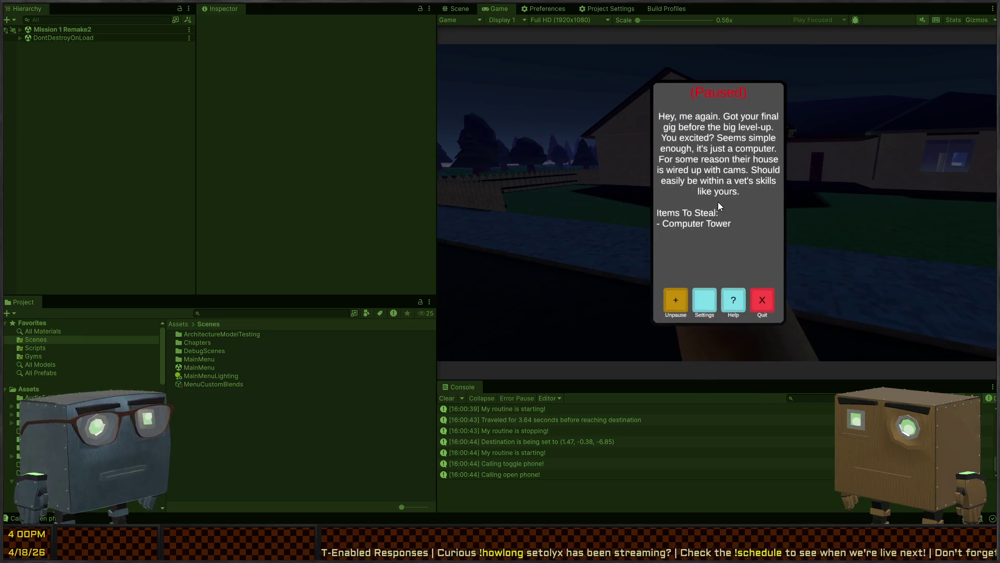
key("Right")
key("Return")
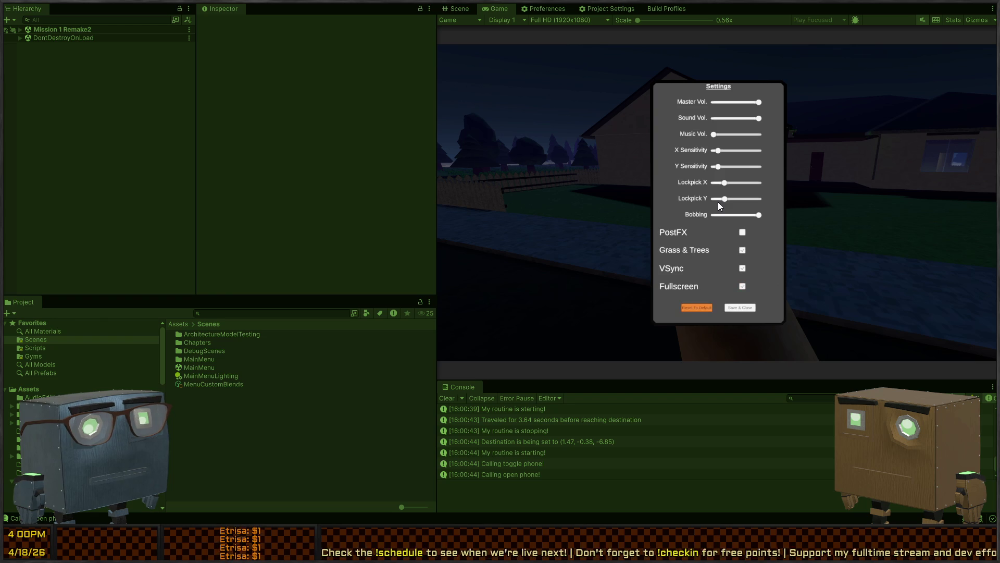
key("Right")
key("Return")
key("Escape")
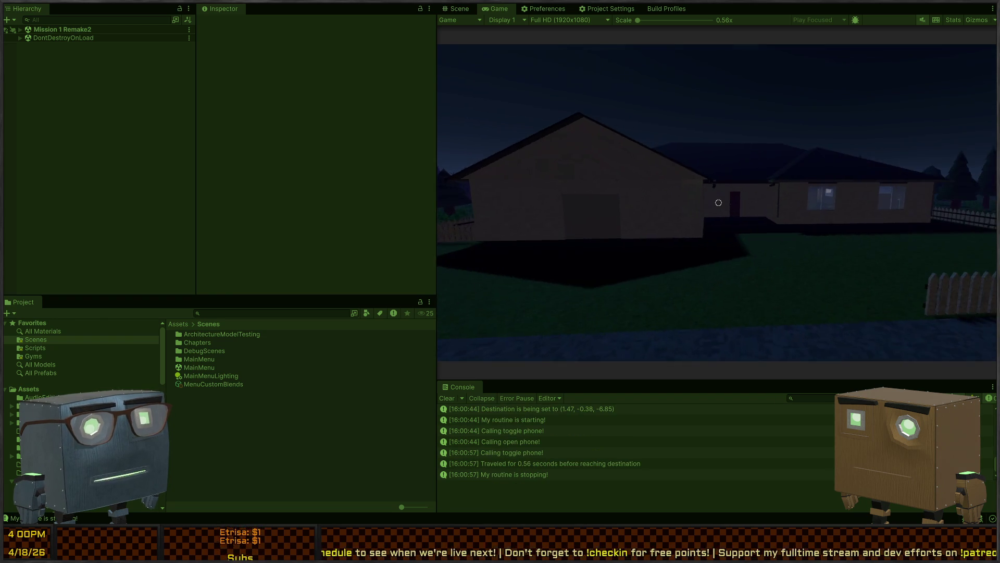
- Reopen phone Settings, raise X and Y Sensitivity one step each, save, and resume play
key("Escape")
key("Return")
key("Down")
key("Down")
key("Down")
key("Right")
key("Right")
key("Right")
key("Down")
key("Right")
key("Right")
key("Right")
key("Down")
key("Down")
key("Down")
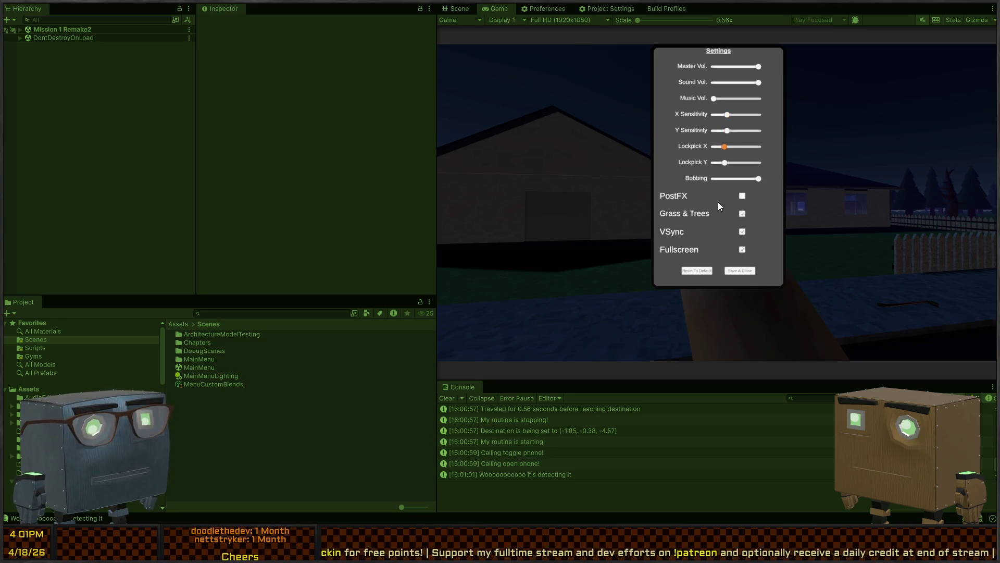
key("Down")
key("Down")
key("Down")
key("Return")
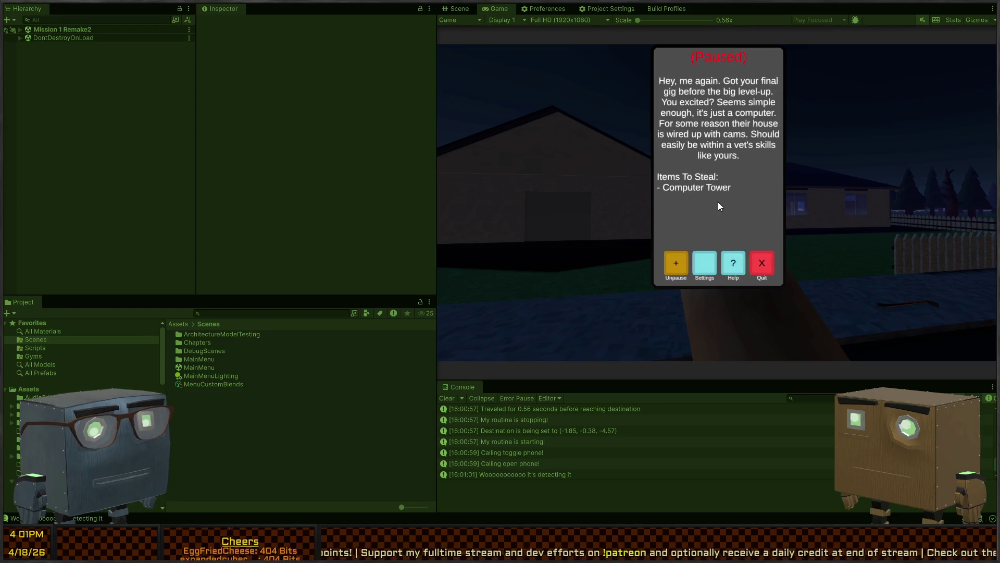
key("Tab")
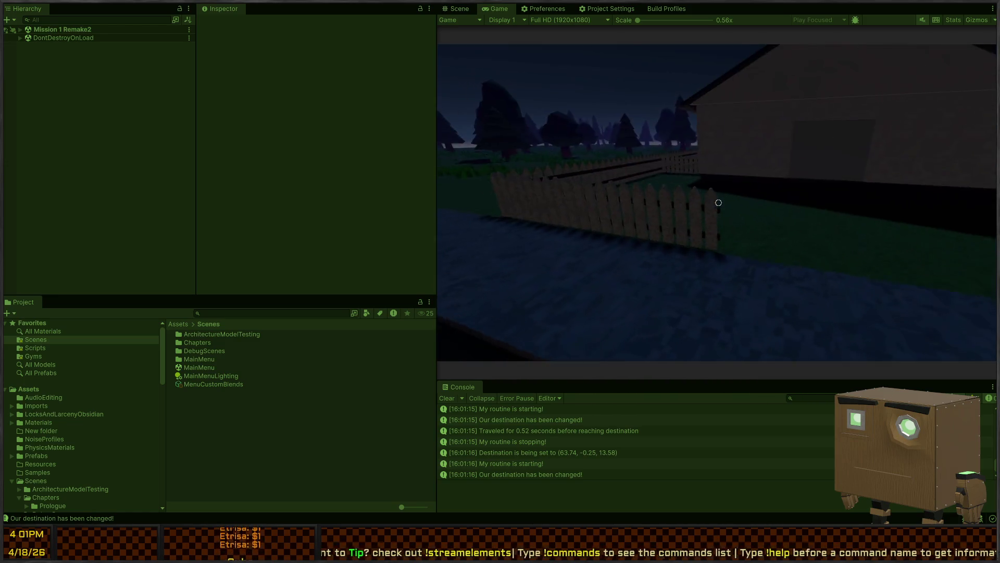
- Swing the player's weapon to test attacking, then bring up the phone pause menu
left_click(719, 203)
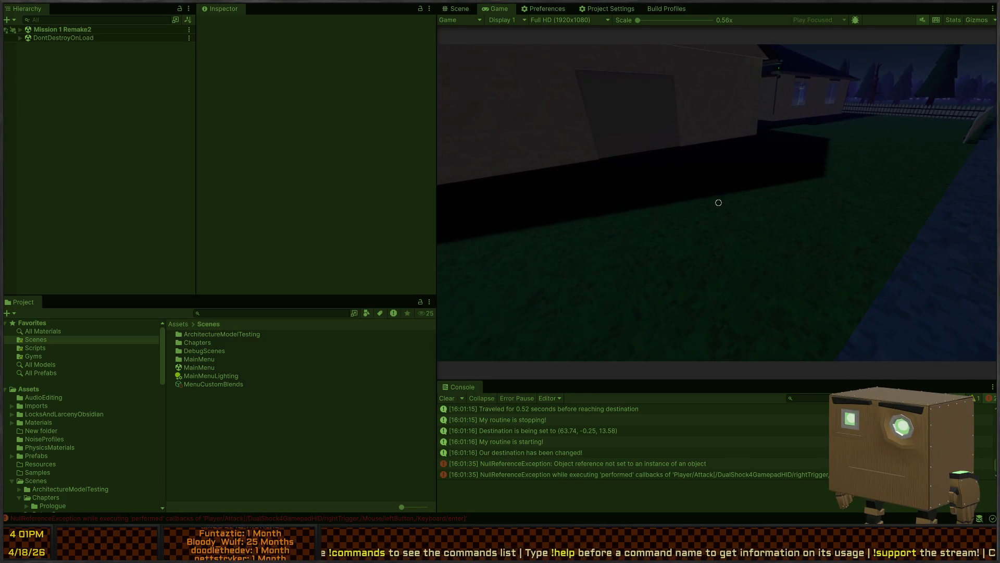
key("Escape")
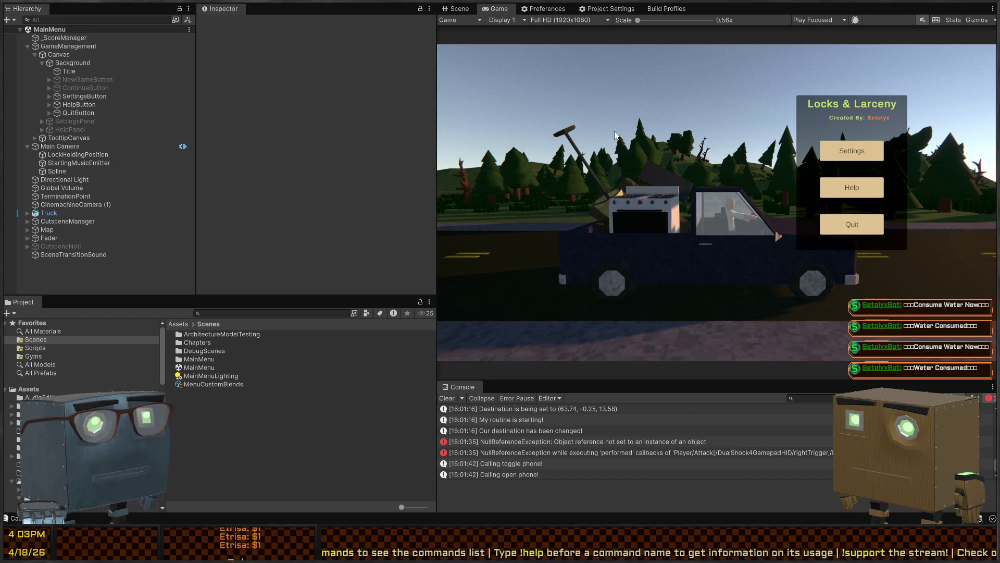
- Expand SettingsButton and SettingsPanel, check the button's Text (TMP), and inspect SettingsPanel's Timed Action
left_click(458, 9)
left_click(496, 8)
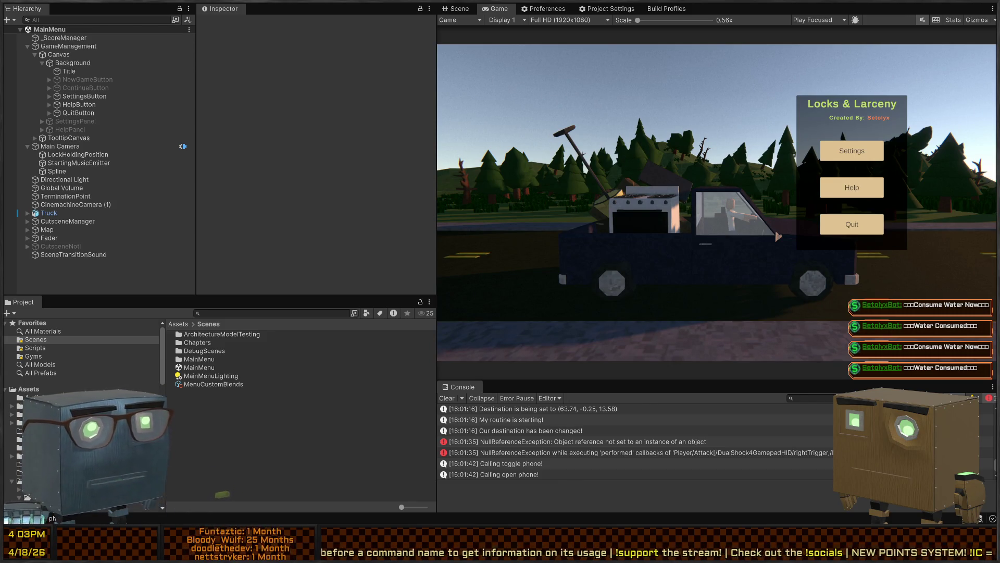
left_click(49, 96)
left_click(61, 106)
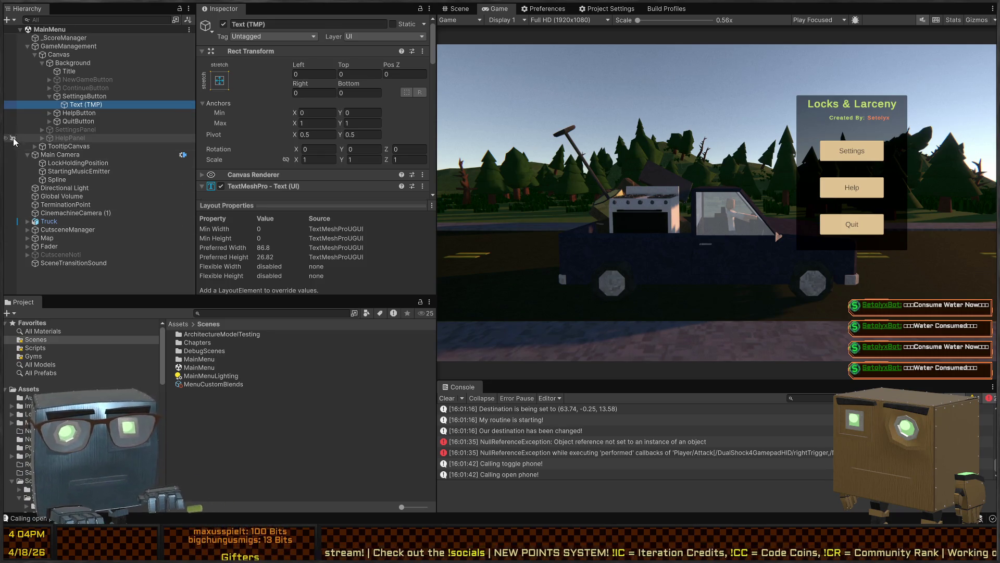
left_click(43, 130)
left_click(66, 130)
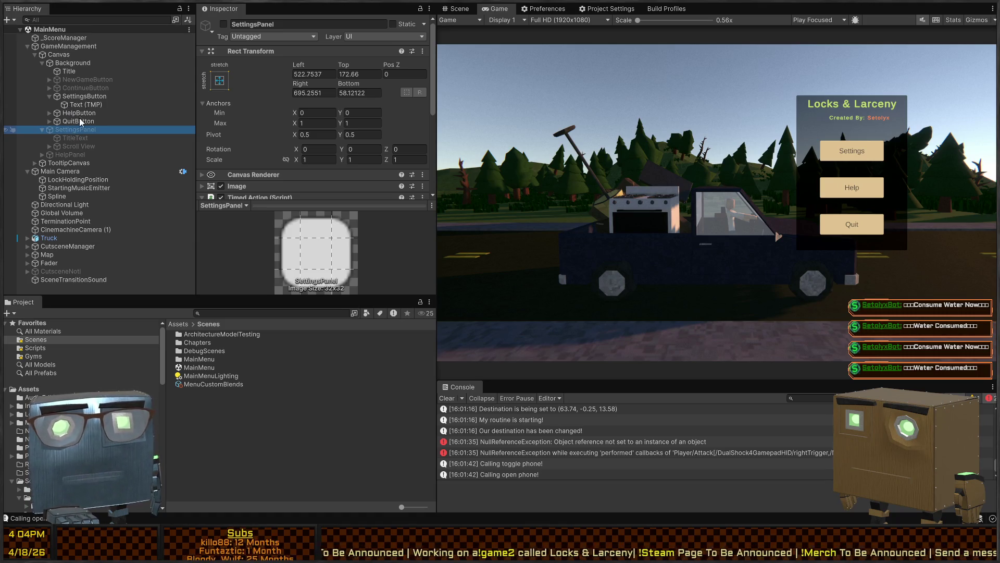
left_click(140, 106)
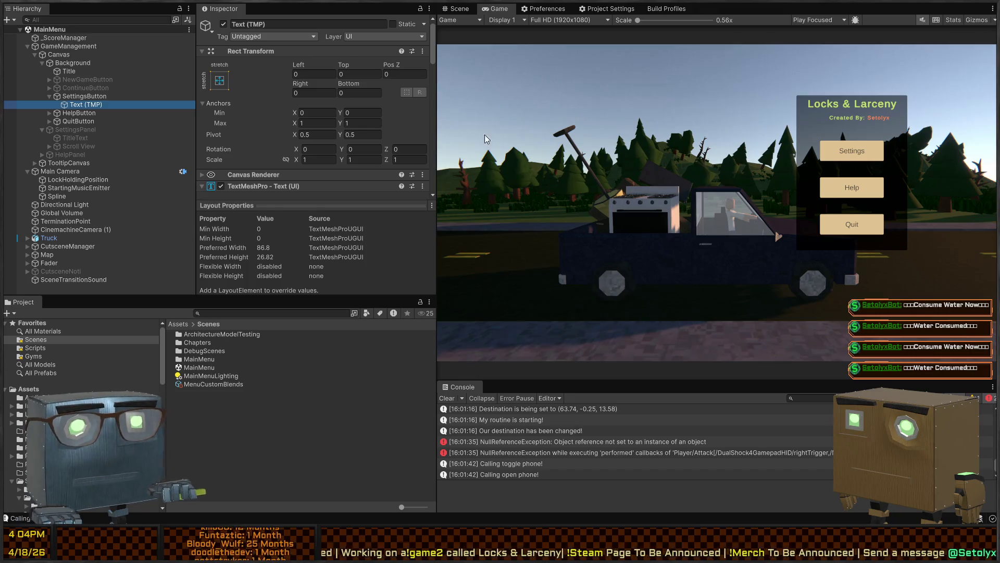
left_click(59, 132)
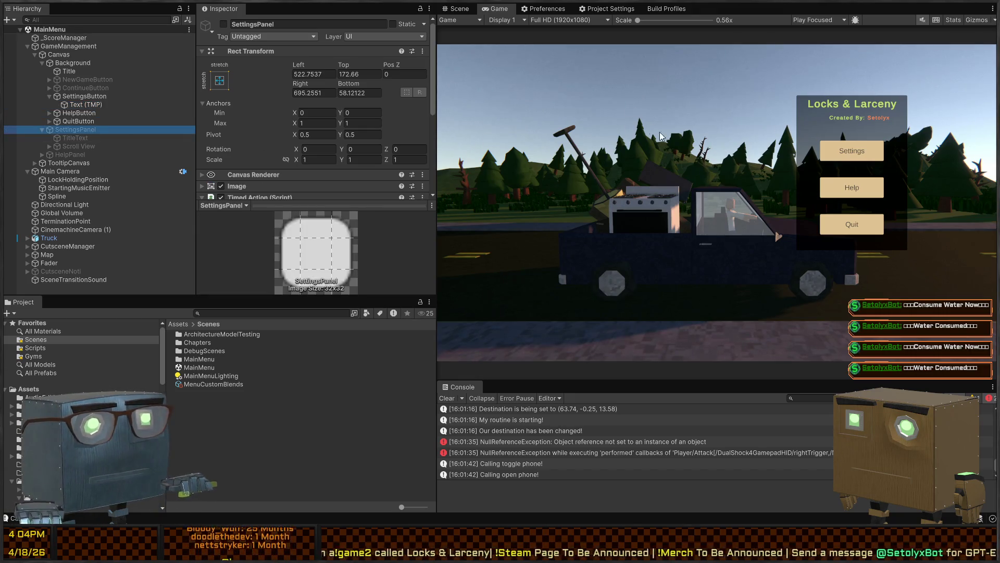
left_click(470, 6)
- Switch the Scene view to 2D, enable SettingsPanel with Alt+Shift+A, and frame it
key("f")
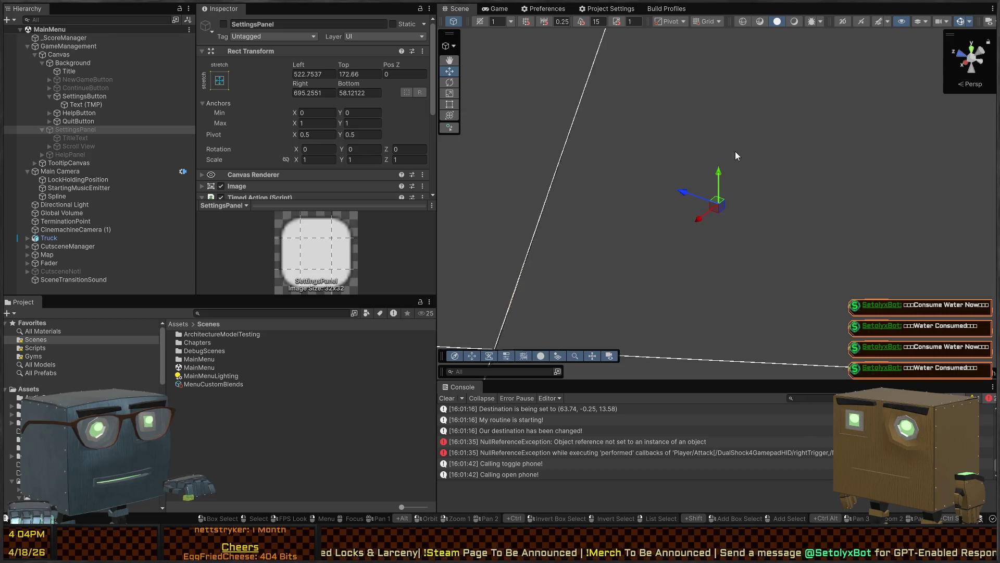
left_click(844, 21)
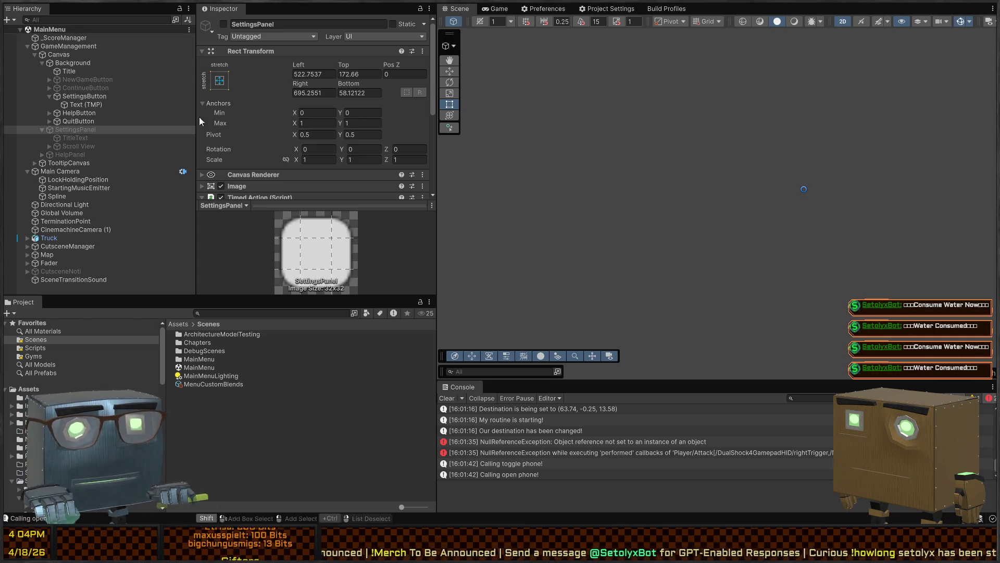
key("alt+shift+a")
key("f")
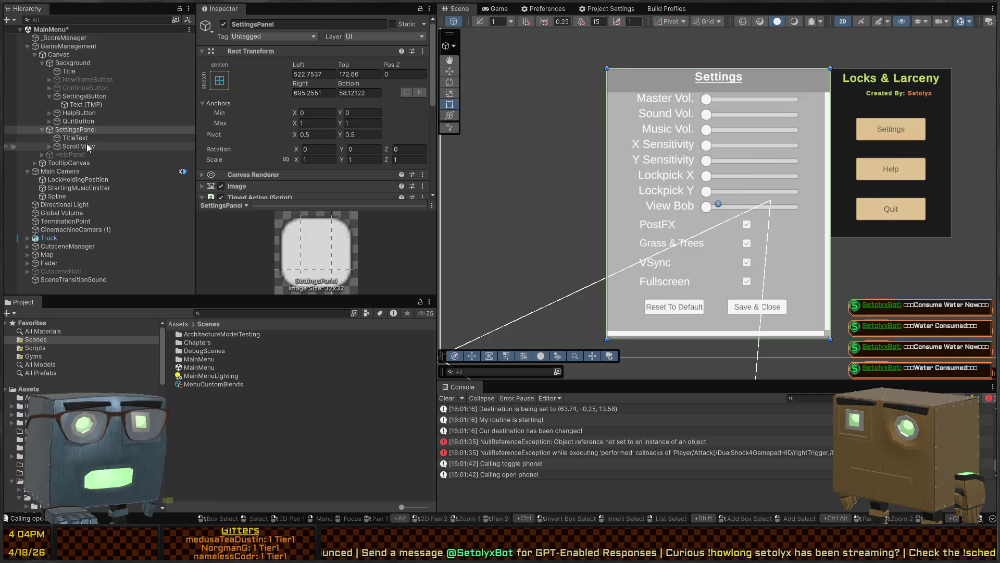
- Expand SettingsPanel's Scroll View and Viewport in the Hierarchy to reveal Content's volume sliders
left_click(51, 146)
left_click(92, 155)
left_click(85, 163)
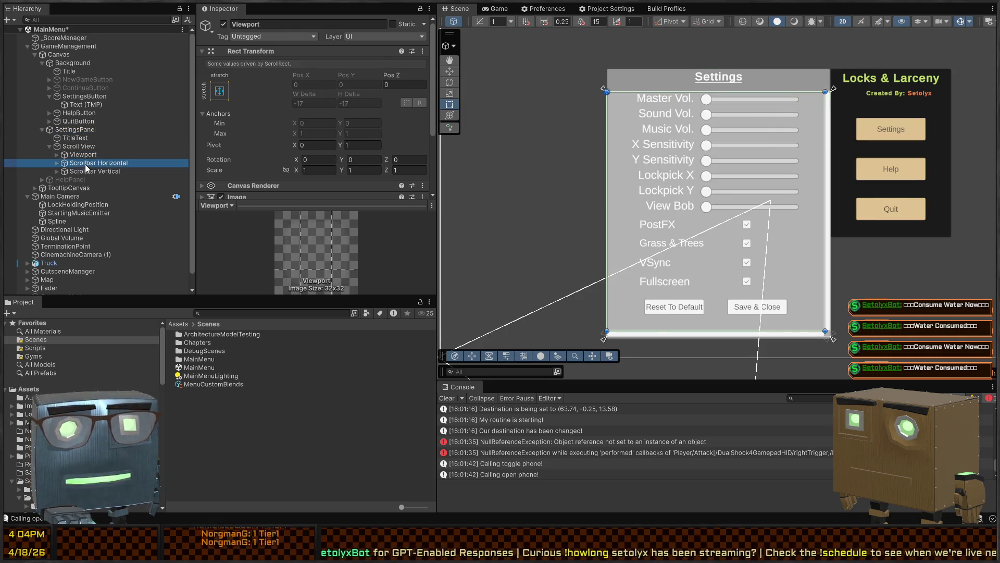
left_click(74, 130)
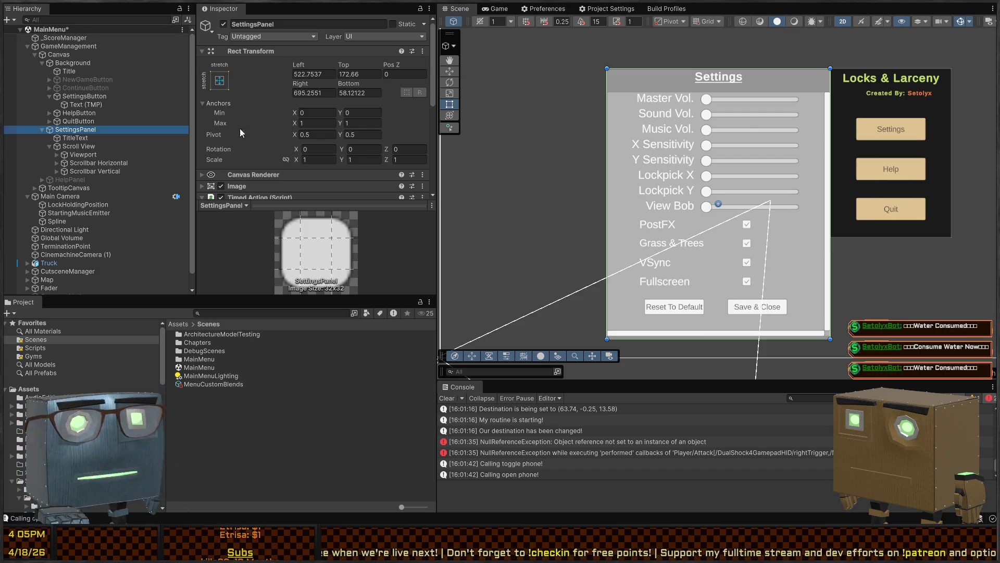
left_click(57, 154)
left_click(92, 155)
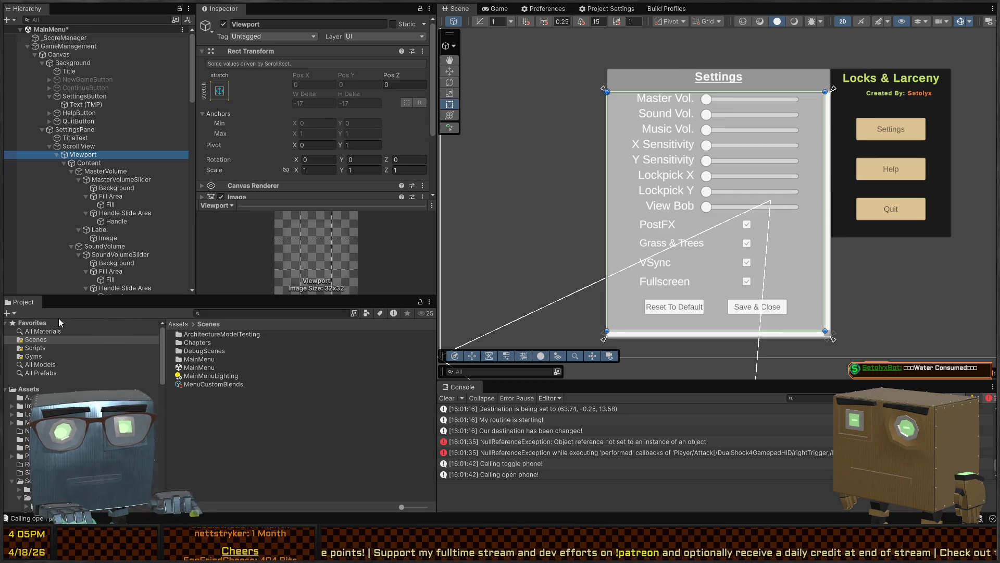
- Open a Search window scoped to the Hierarchy with Ctrl+K, docked over the Project panel
left_click(266, 99)
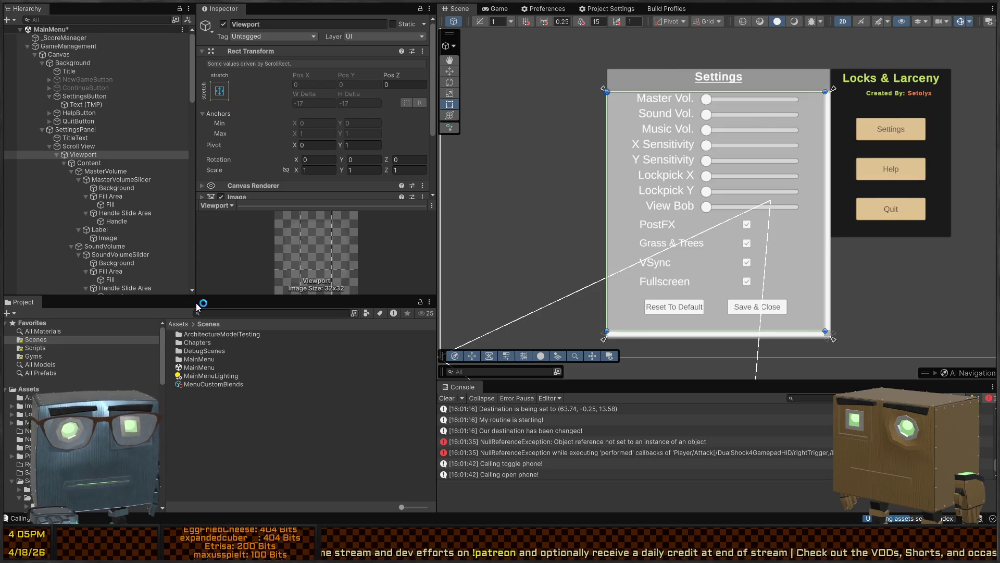
key("ctrl+k")
mouse_move(98, 156)
left_mouse_down()
mouse_move(114, 384)
mouse_move(130, 322)
mouse_move(98, 319)
left_mouse_up()
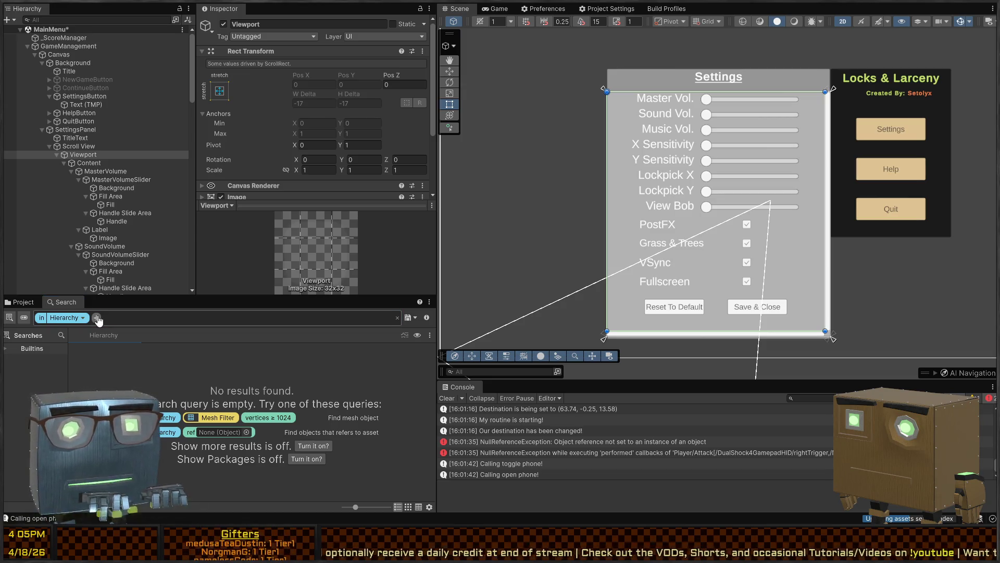
- Add the 'is: Child' search filter, briefly trying 'is: Root' and undoing it
left_click(97, 319)
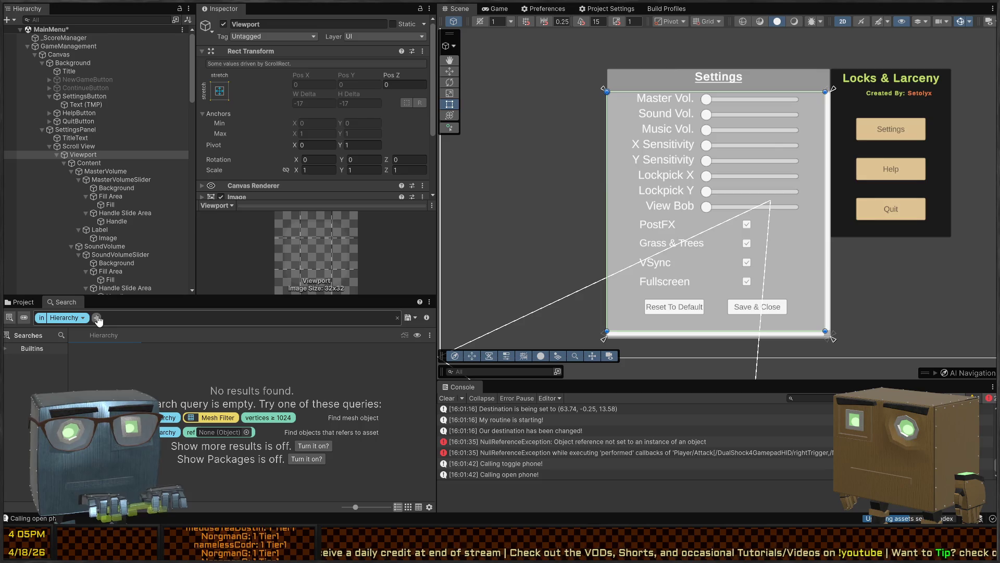
left_click(197, 340)
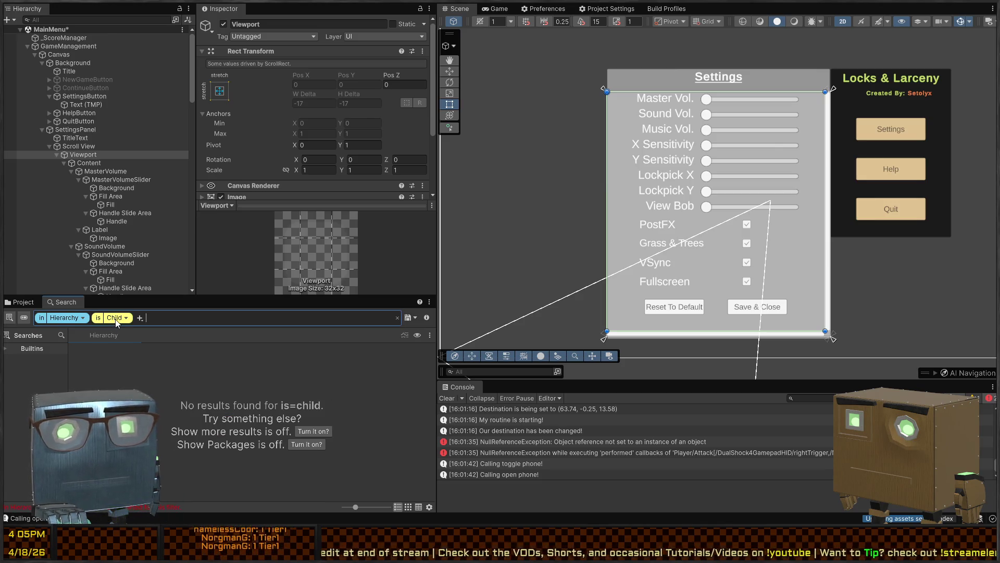
left_click(117, 334)
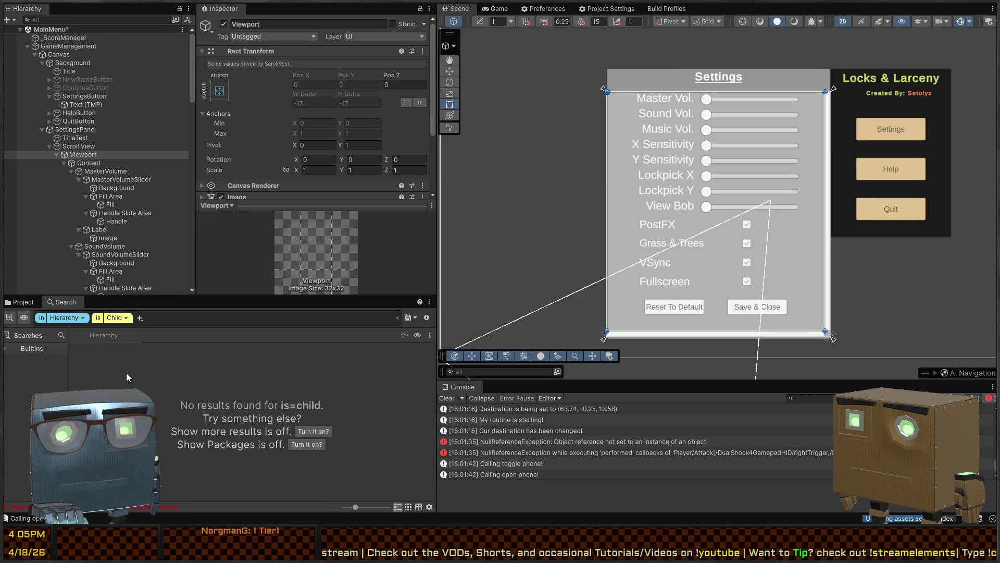
left_click(125, 317)
left_click(107, 355)
key("ctrl+z")
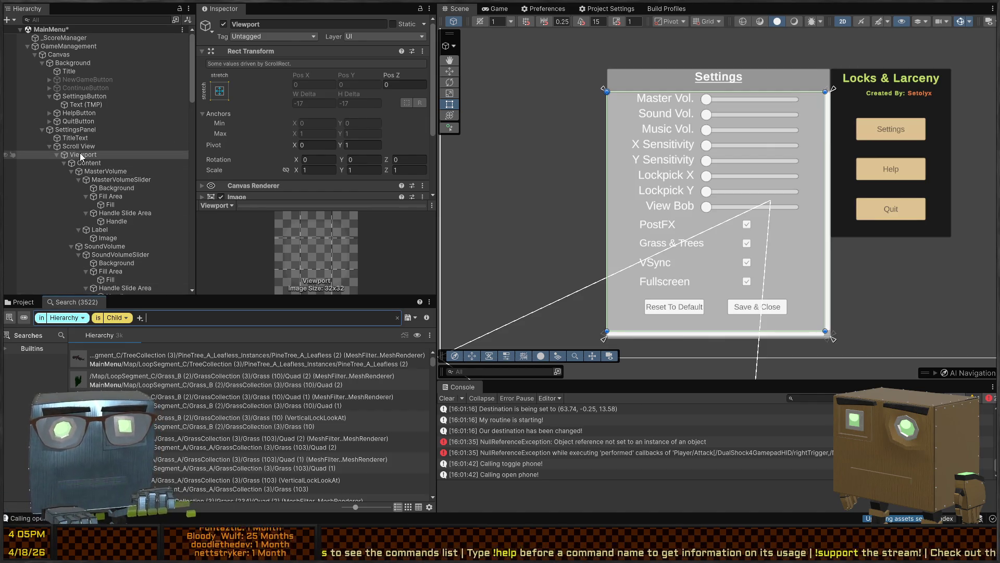
- Clear the search query and close the Search window to restore the Project browser
scroll(86, 151, "down", 1)
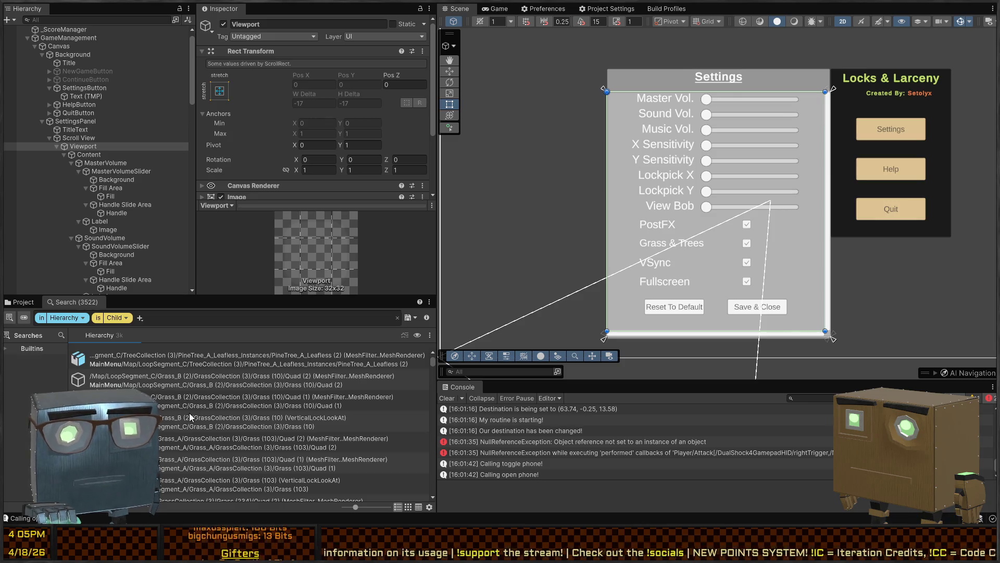
key("Escape")
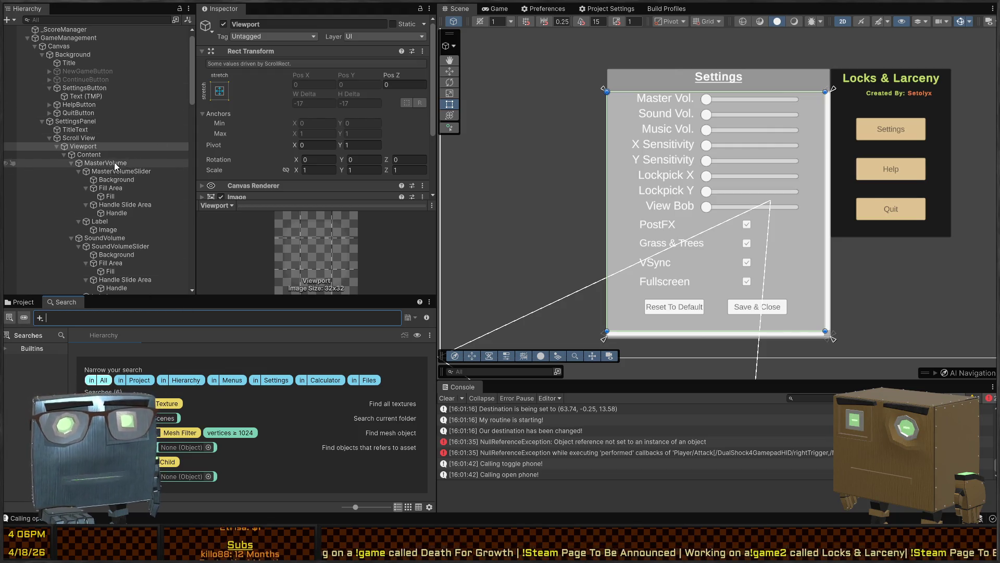
left_click(10, 303)
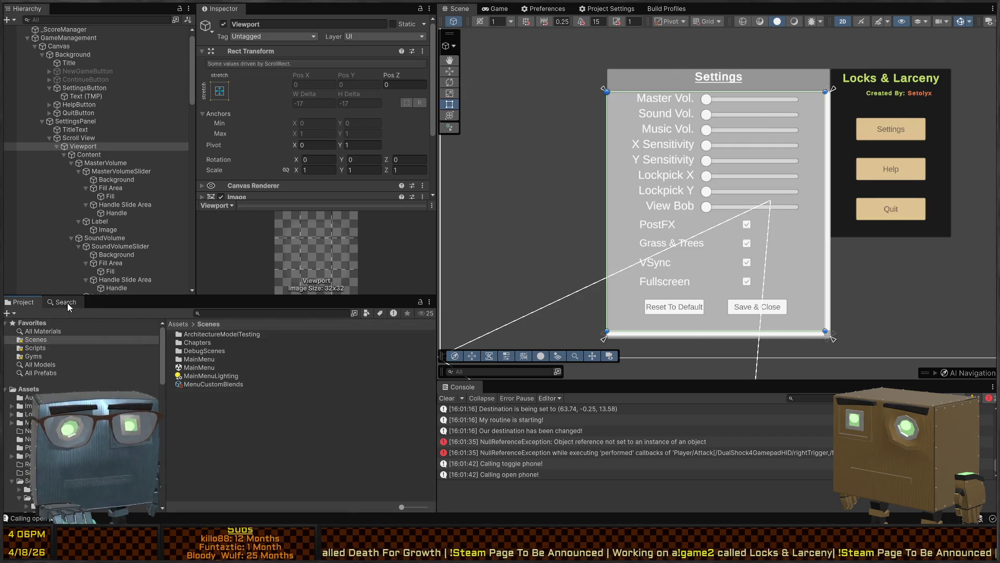
middle_click(70, 302)
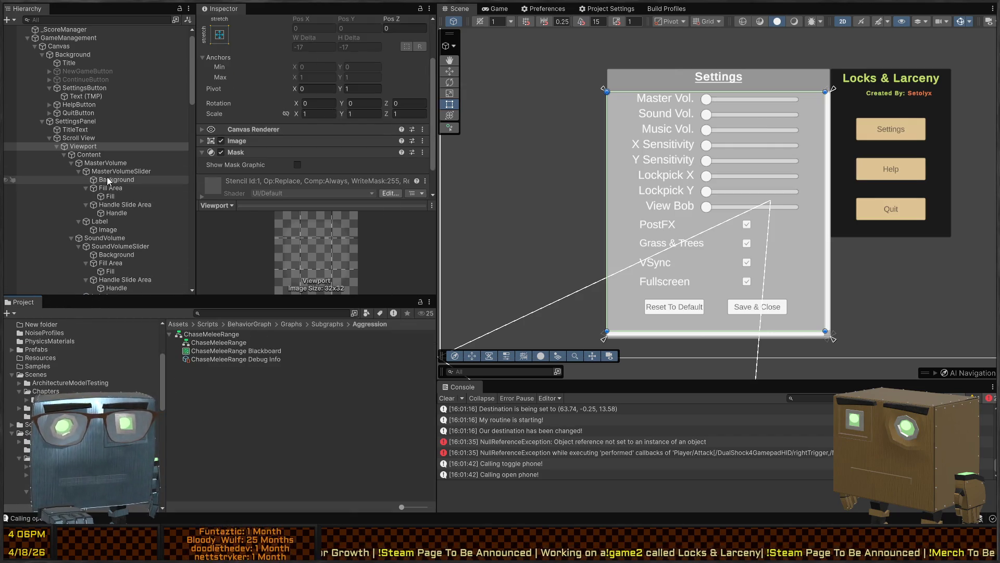
- Select parts under MasterVolumeSlider to inspect its handle area
left_click(94, 188)
scroll(128, 180, "down", 2)
left_click(132, 173)
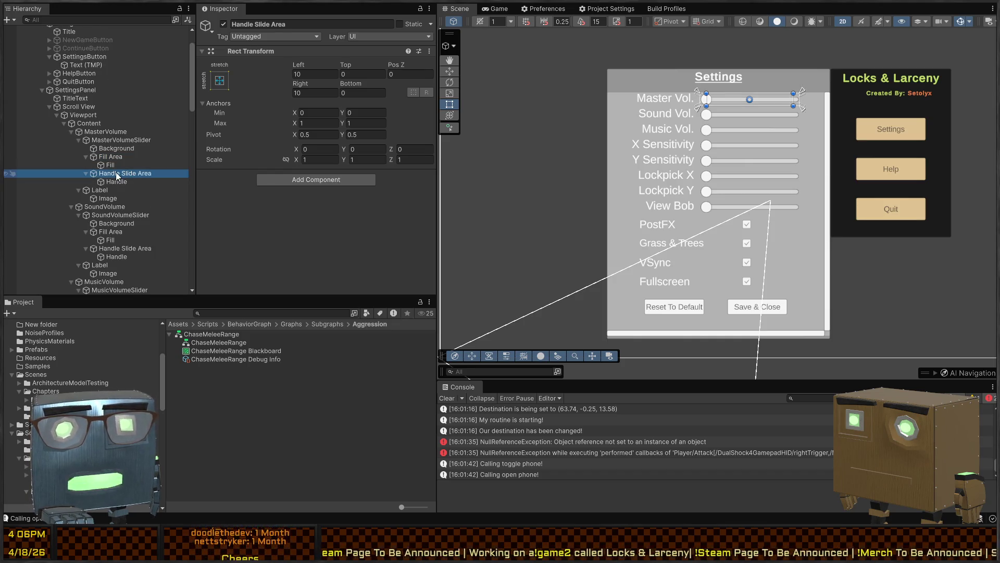
- Fold the Master, Sound and Music volume sliders and CameraHorizontal entries down to one level
left_click(133, 182)
left_click(87, 139)
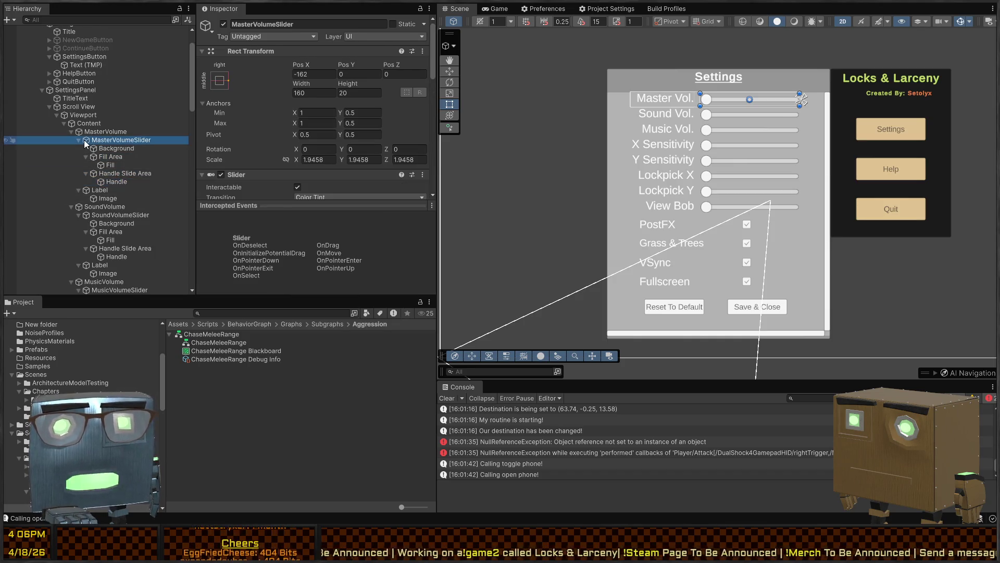
left_click(77, 139)
left_click(76, 149)
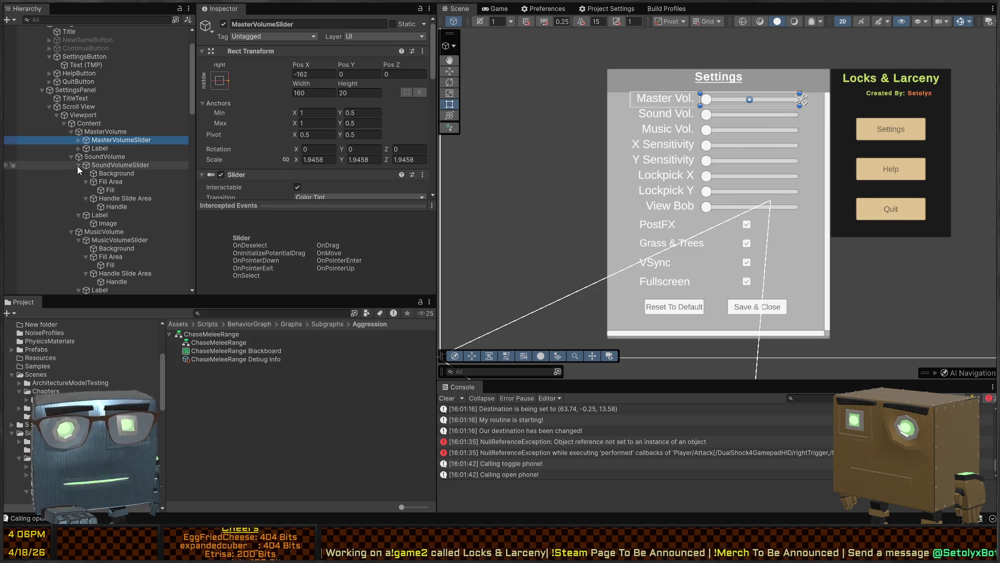
left_click(78, 165)
left_click(80, 174)
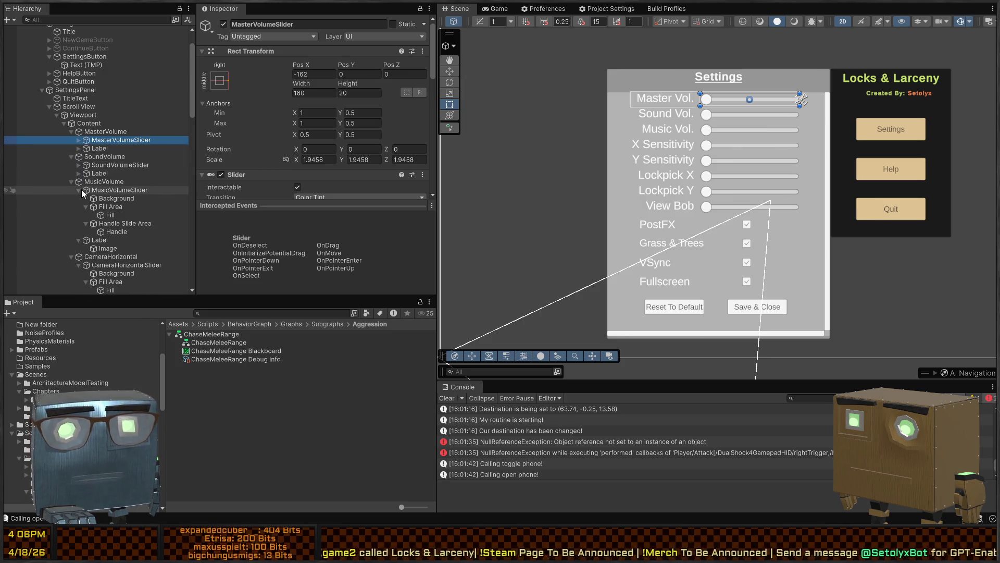
left_click(79, 192)
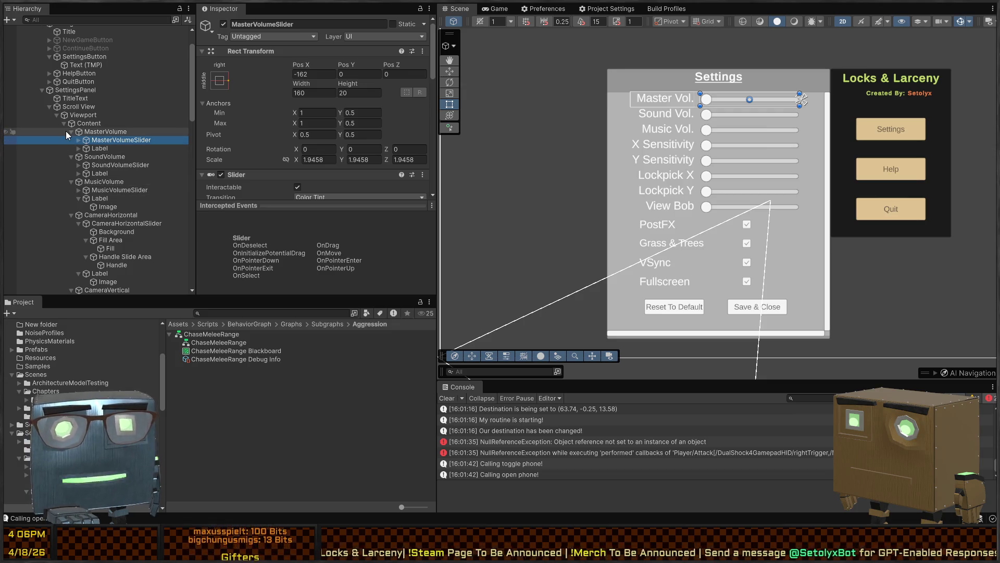
left_click(79, 198)
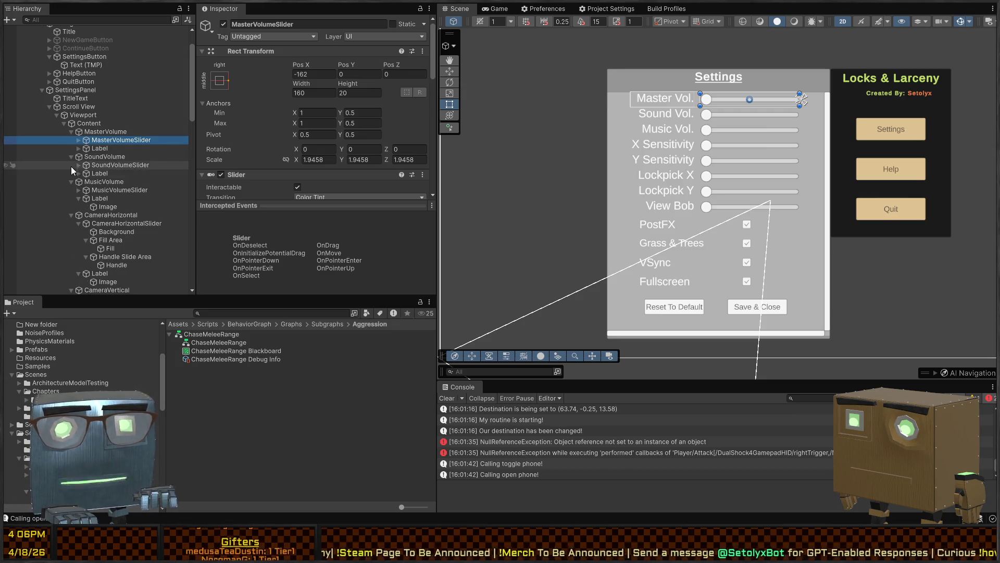
left_click(72, 205, "alt")
left_click(72, 205)
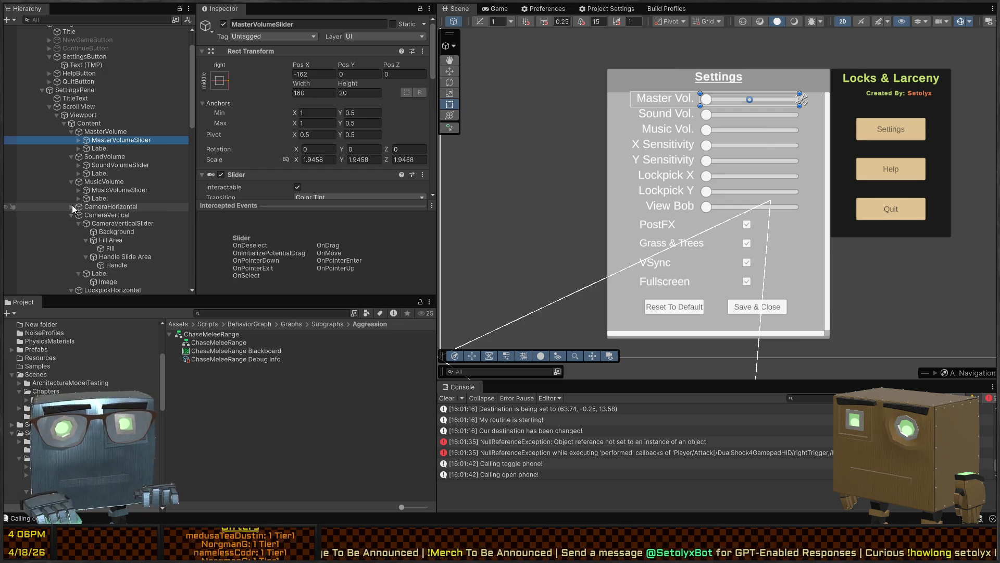
- Fold the CameraVertical, Lockpick, ViewBobbing and PostFX entries' children
scroll(72, 205, "down", 3)
left_click(71, 171, "alt")
left_click(71, 171)
left_click(71, 192)
left_click(70, 192)
scroll(70, 193, "down", 3)
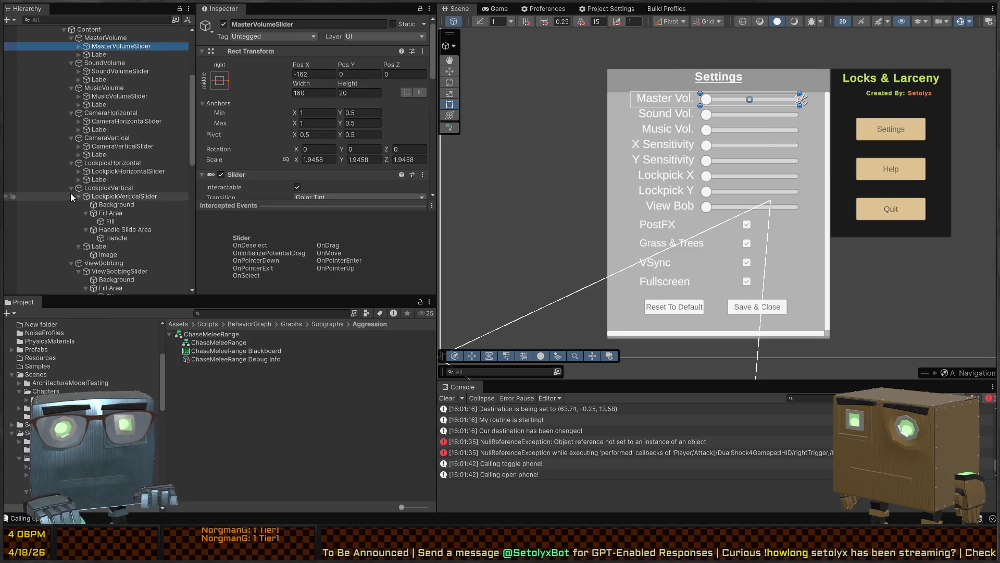
left_click(73, 155, "alt")
left_click(73, 154)
left_click(72, 182, "alt")
left_click(72, 182)
scroll(72, 182, "down", 2)
left_click(72, 176, "alt")
left_click(72, 176)
scroll(72, 176, "down", 2)
- Fold the Plants background and the VSync and Fullscreen entries' backgrounds
left_click(71, 176, "alt")
left_click(72, 176)
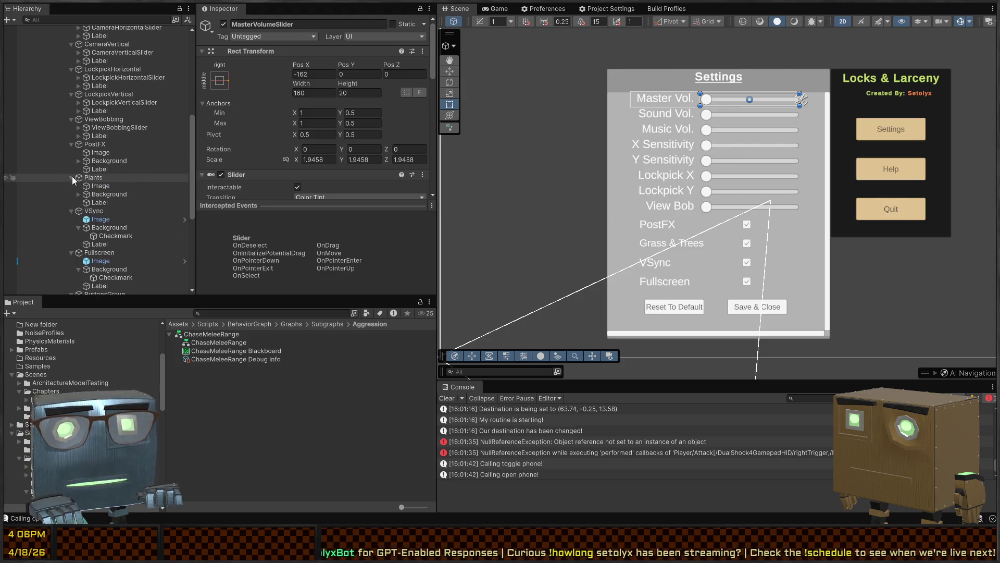
scroll(72, 176, "down", 3)
left_click(72, 148)
left_click(72, 148)
left_click(72, 149)
left_click(72, 149)
left_click(72, 182)
left_click(72, 182)
- Fold the Default and Save buttons' text children and select the Reset To Default button
left_click(71, 215, "alt")
left_click(72, 215)
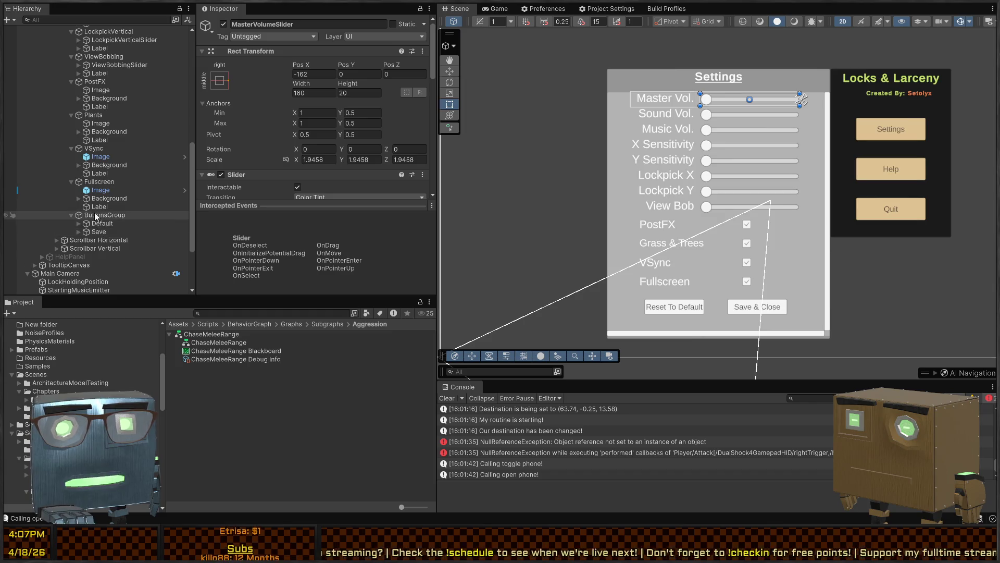
left_click(101, 223)
- Check the Default button's highlighted colour, then inspect Fullscreen's Background, Image and label
scroll(290, 136, "down", 5)
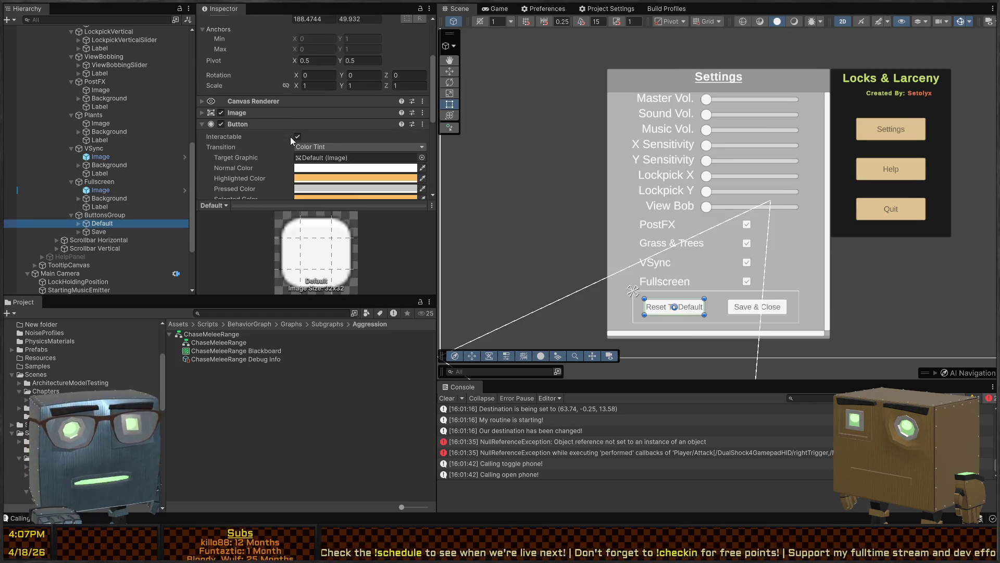
left_click(233, 119)
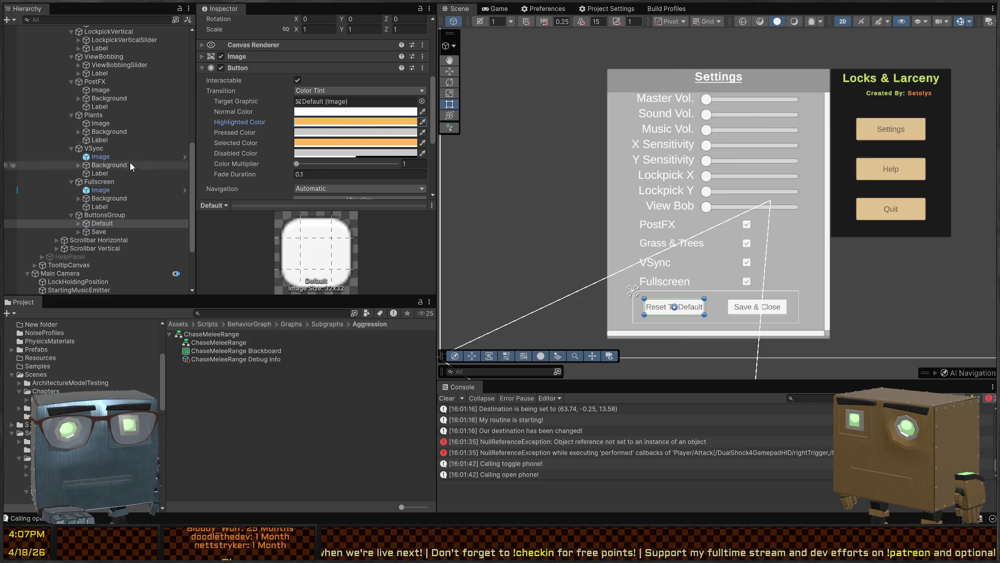
left_click(104, 197)
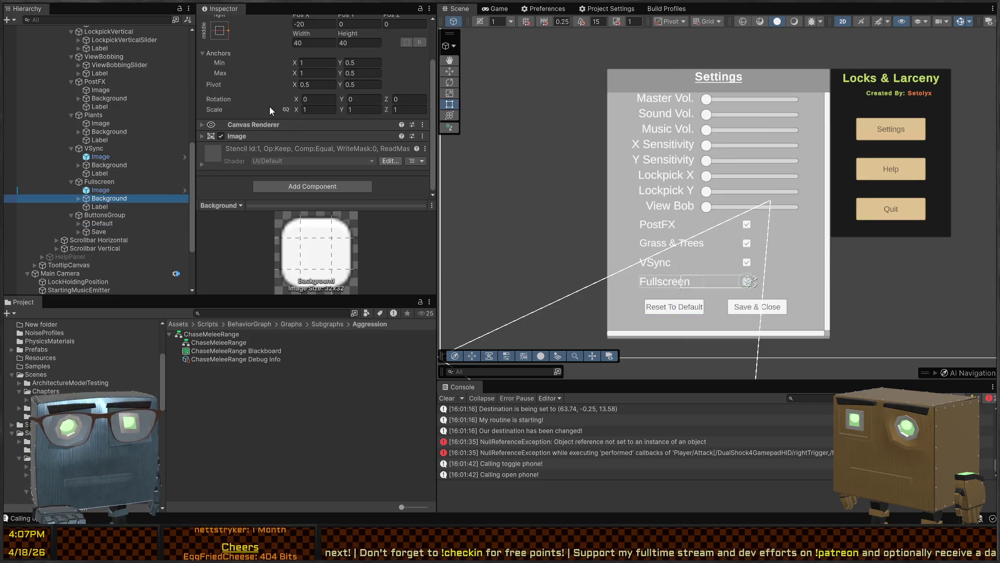
scroll(270, 103, "up", 2)
left_click(107, 190)
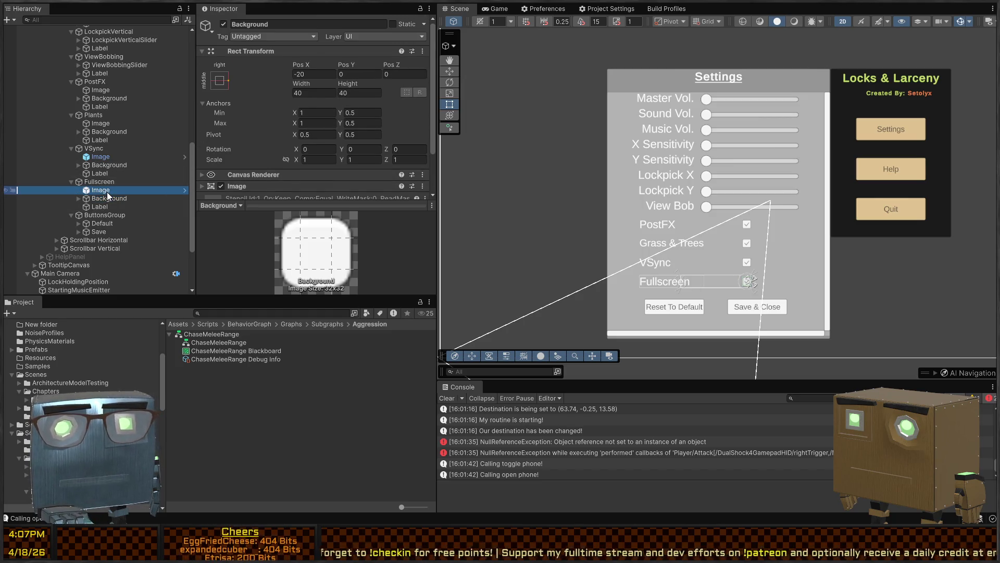
scroll(282, 127, "down", 5)
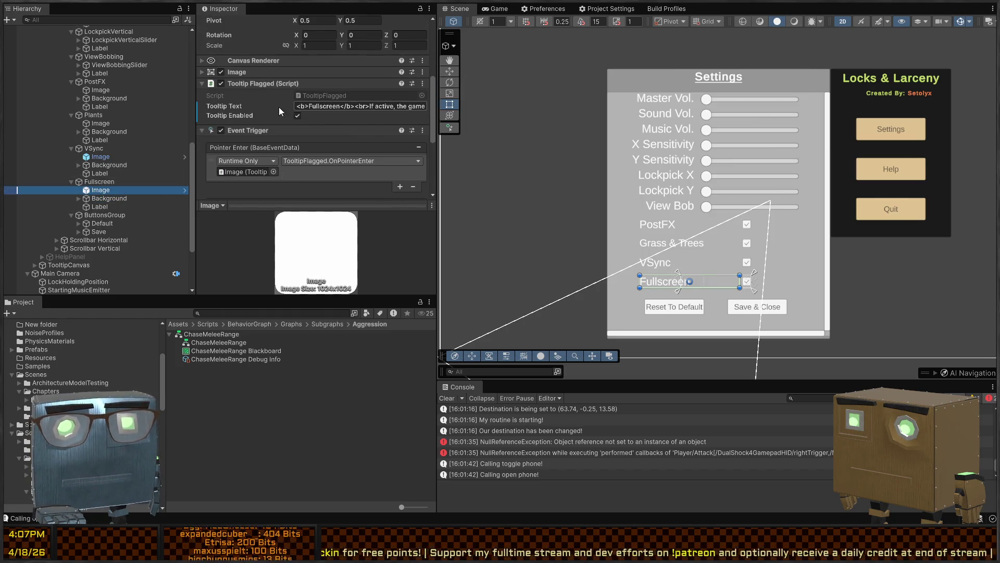
left_click(98, 205)
- Inspect the Fullscreen Checkmark, then select the Fullscreen toggle itself to see its colour tint
left_click(78, 198)
left_click(104, 206)
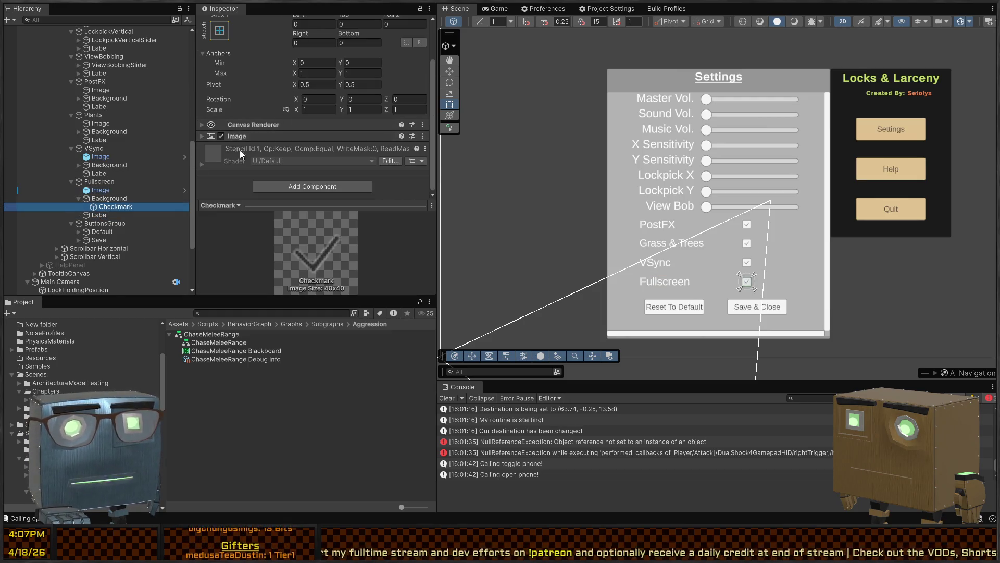
left_click(94, 200)
scroll(269, 120, "up", 3)
key("Up")
key("Up")
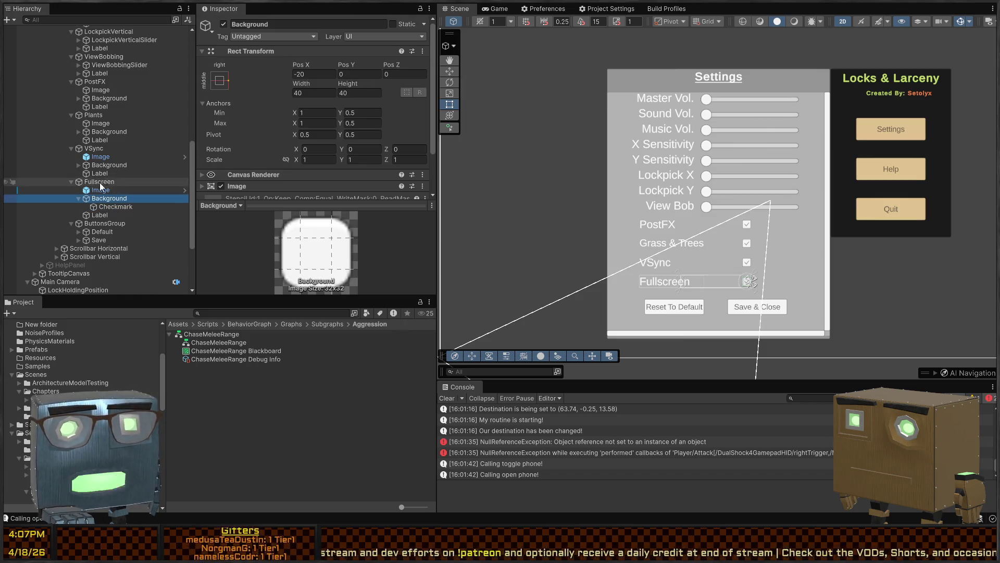
scroll(268, 120, "down", 3)
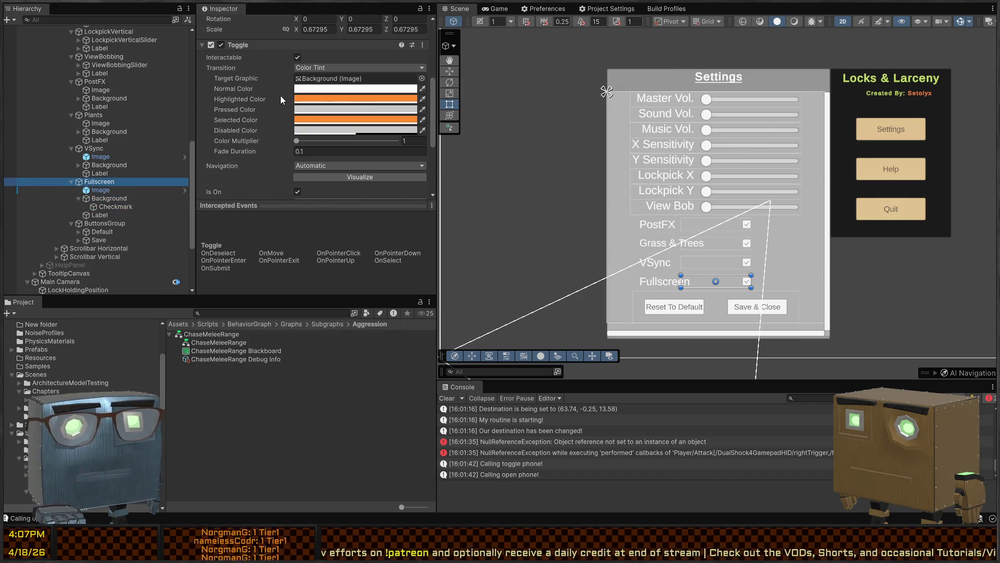
- Copy Fullscreen's orange highlighted colour into VSync's highlighted and selected colours
left_click(105, 148)
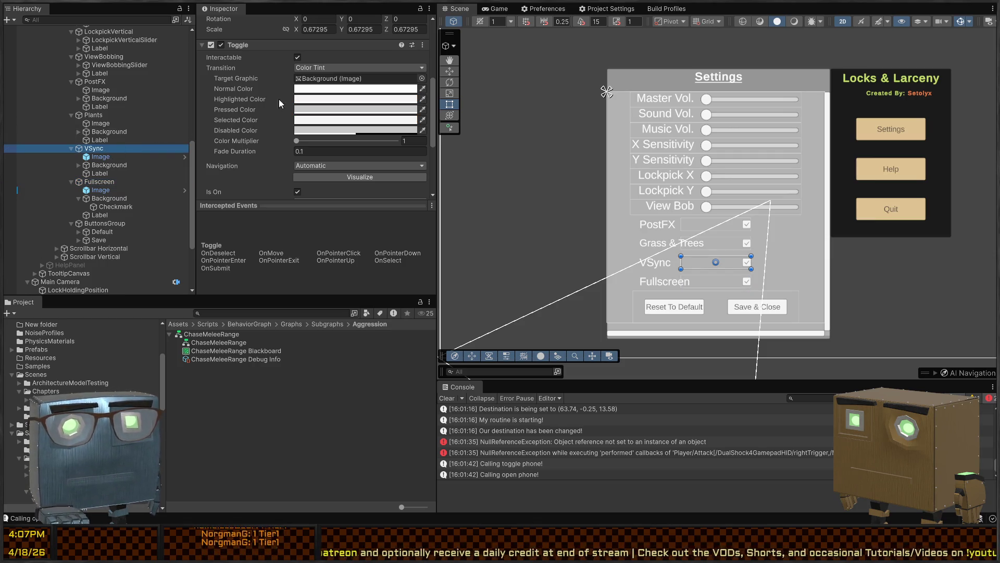
left_click(99, 181)
right_click(340, 99)
left_click(367, 106)
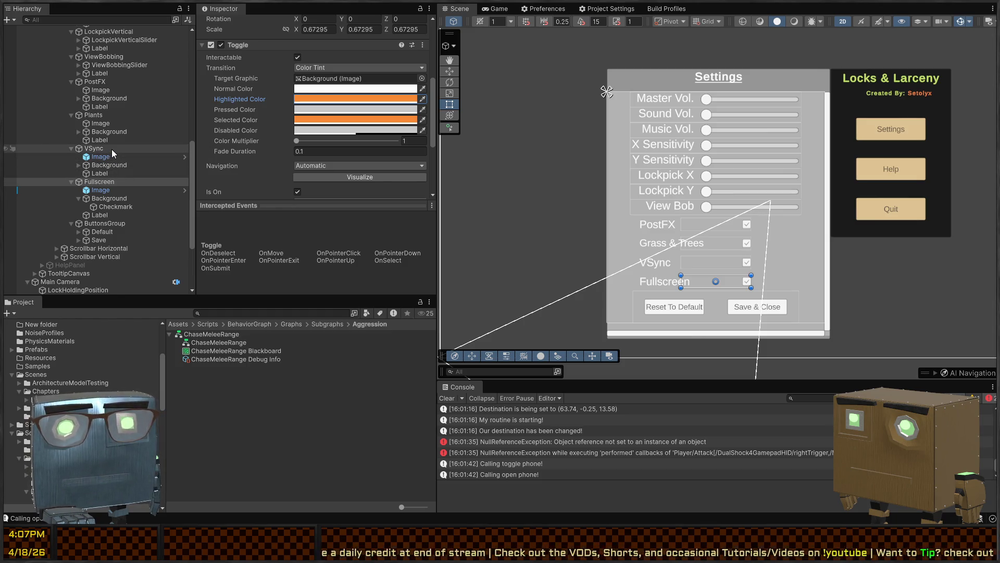
left_click(112, 149)
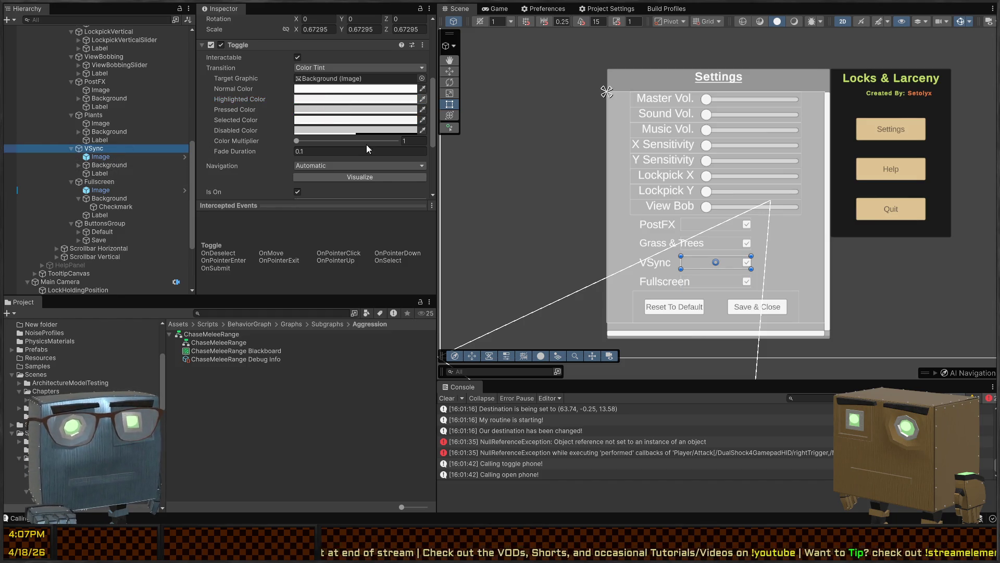
right_click(323, 123)
left_click(342, 142)
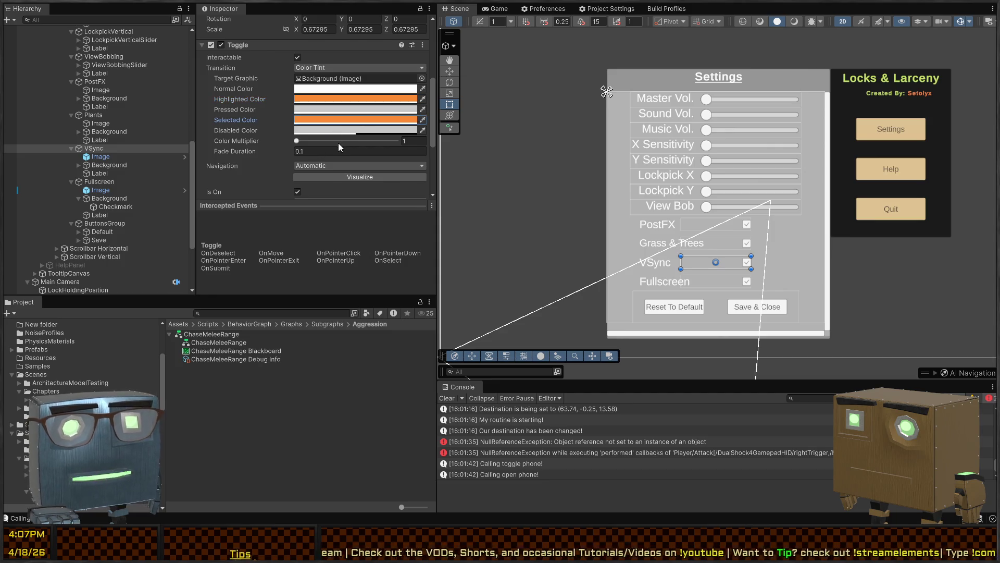
- Paste the orange highlighted colour into the Plants (Grass & Trees) and PostFX toggles
left_click(93, 115)
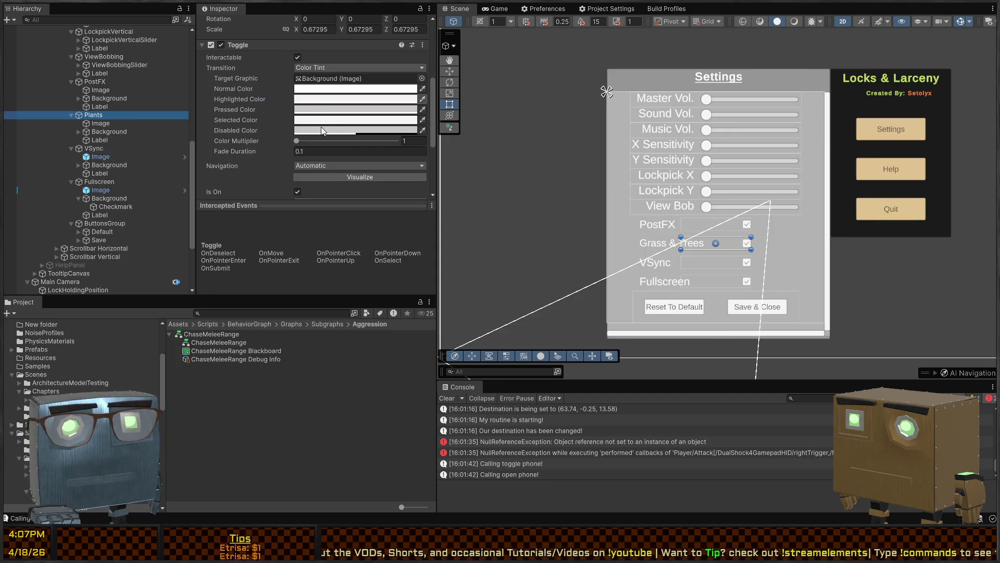
right_click(326, 99)
left_click(334, 119)
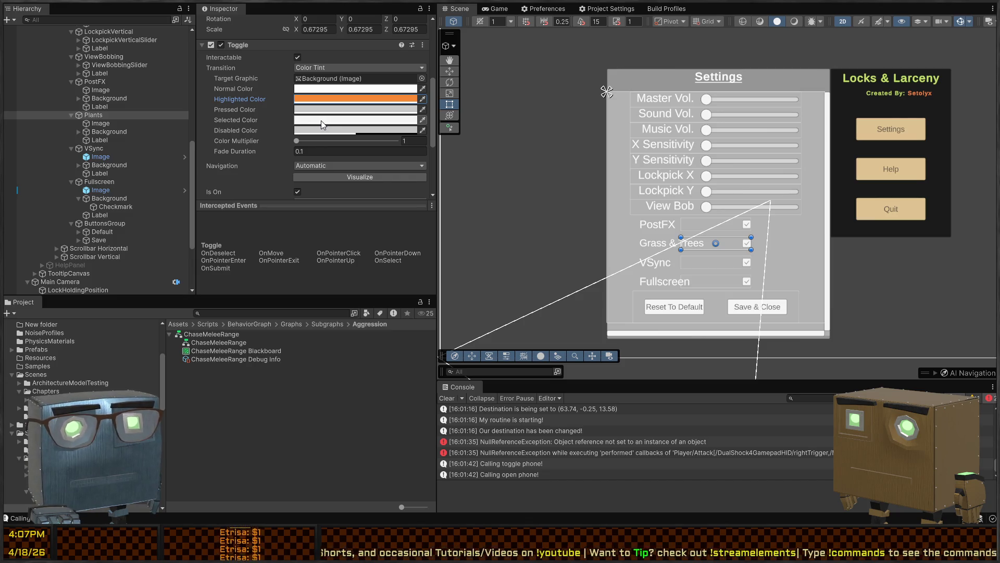
left_click(90, 81)
left_click(365, 118)
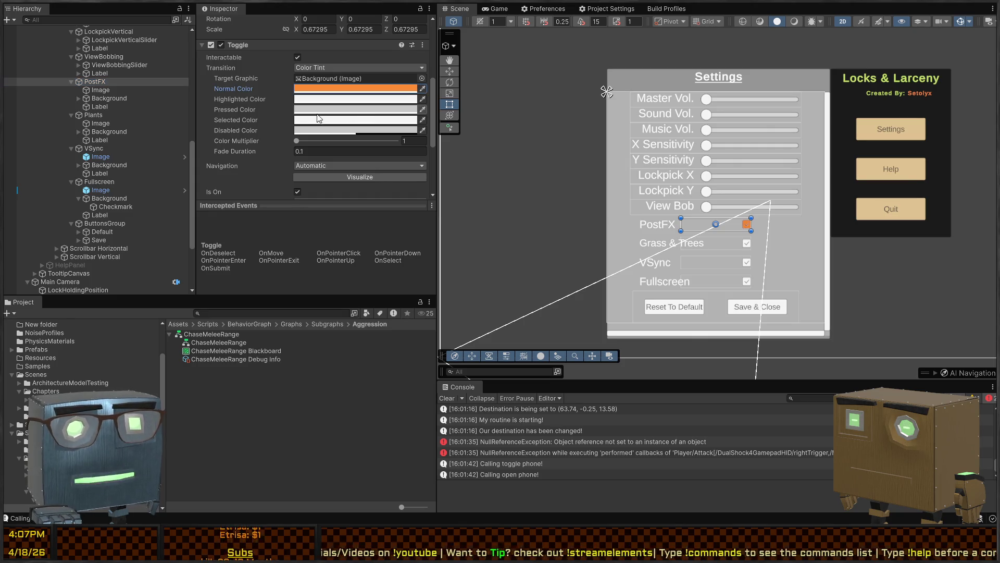
key("ctrl+z")
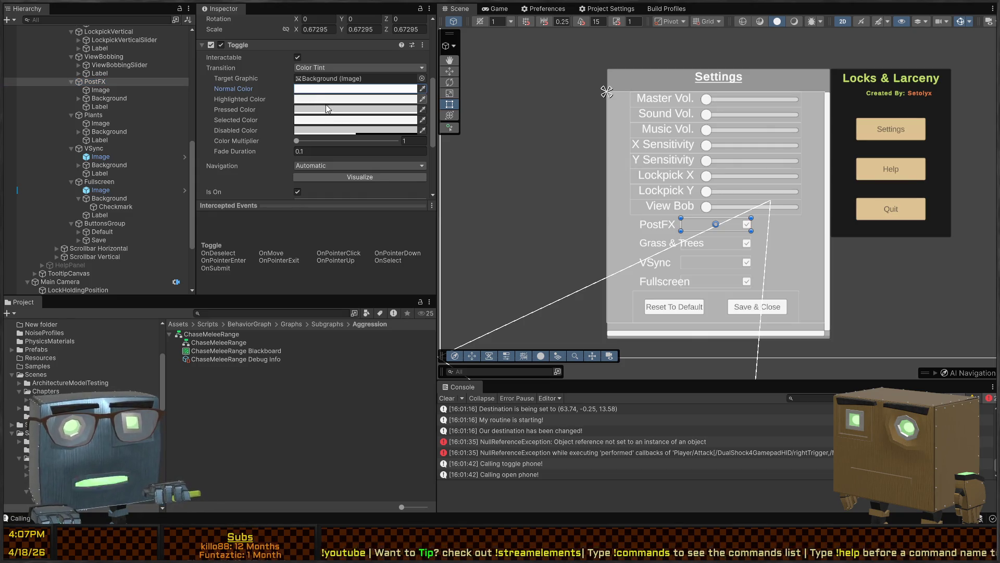
key("ctrl+v")
key("ctrl+v")
scroll(104, 95, "up", 3)
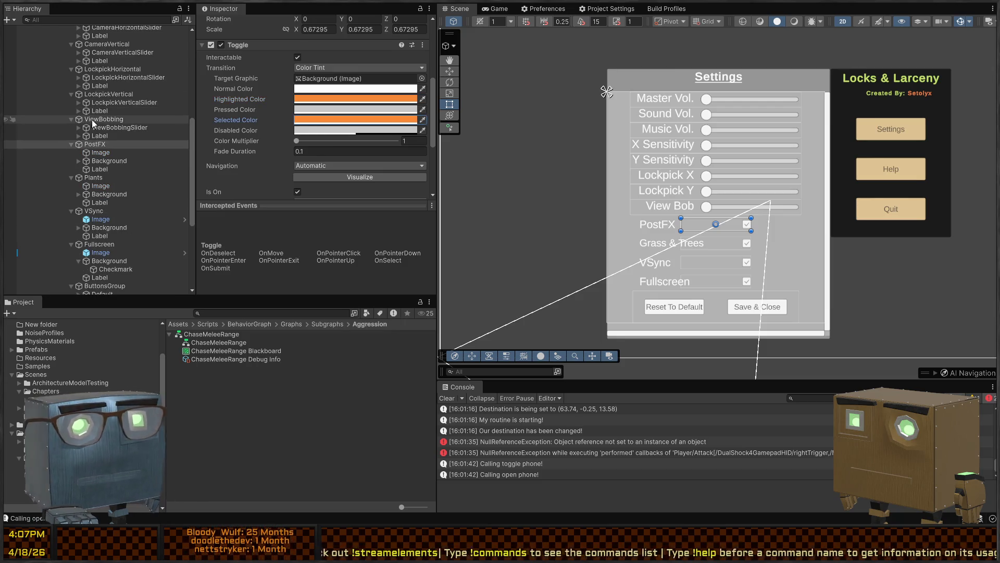
- Multi-select the ViewBobbing, Lockpick, Camera, Music, Sound and Master volume sliders
left_click(92, 120)
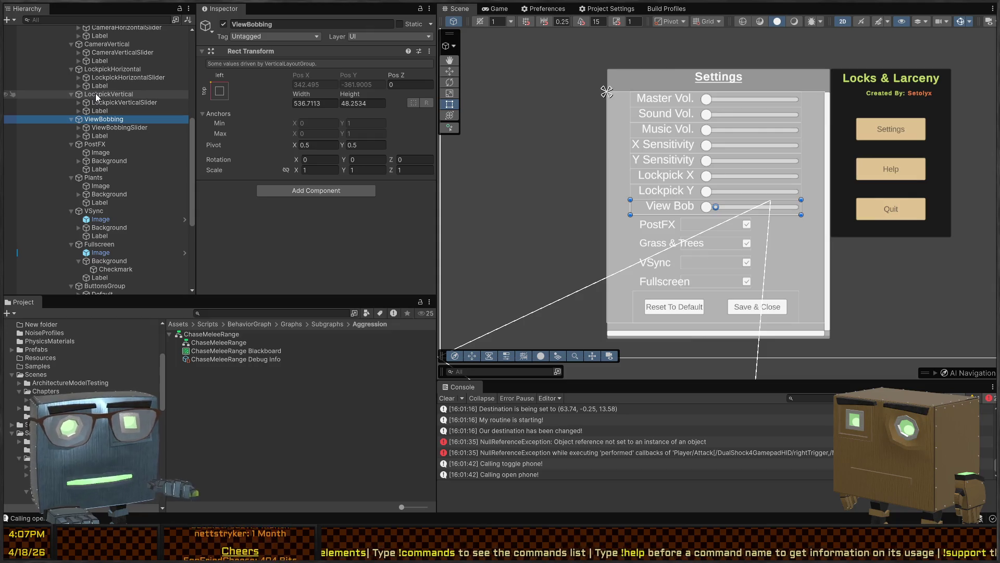
left_click(116, 127)
scroll(313, 127, "down", 3)
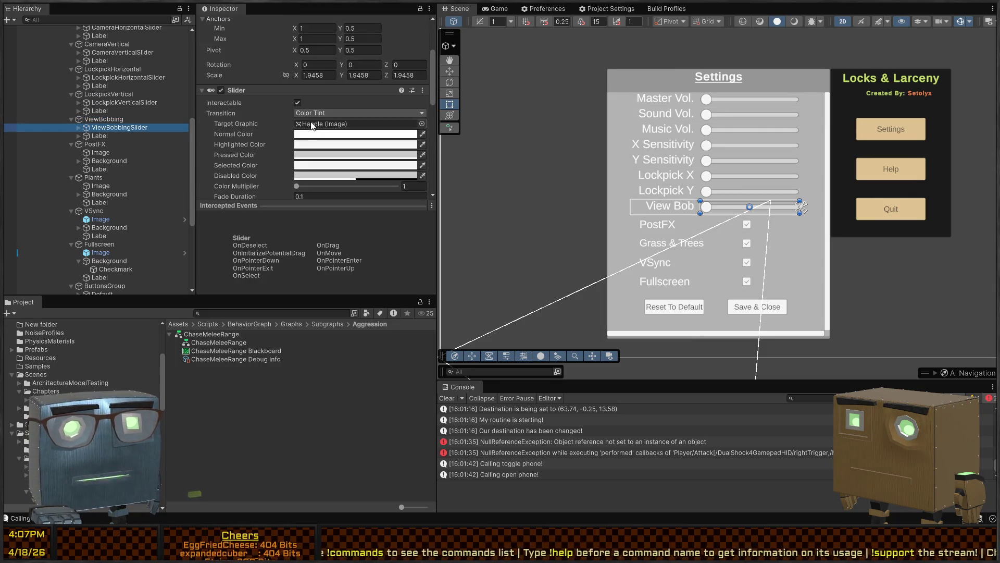
left_click(104, 103, "ctrl")
left_click(108, 78, "ctrl")
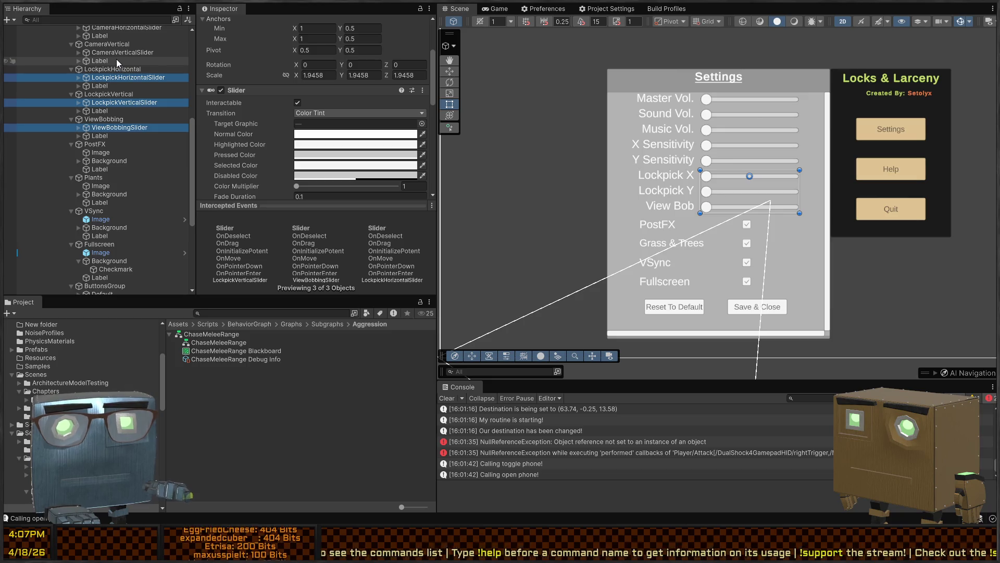
left_click(120, 53, "ctrl")
scroll(117, 58, "up", 4)
left_click(112, 90, "ctrl")
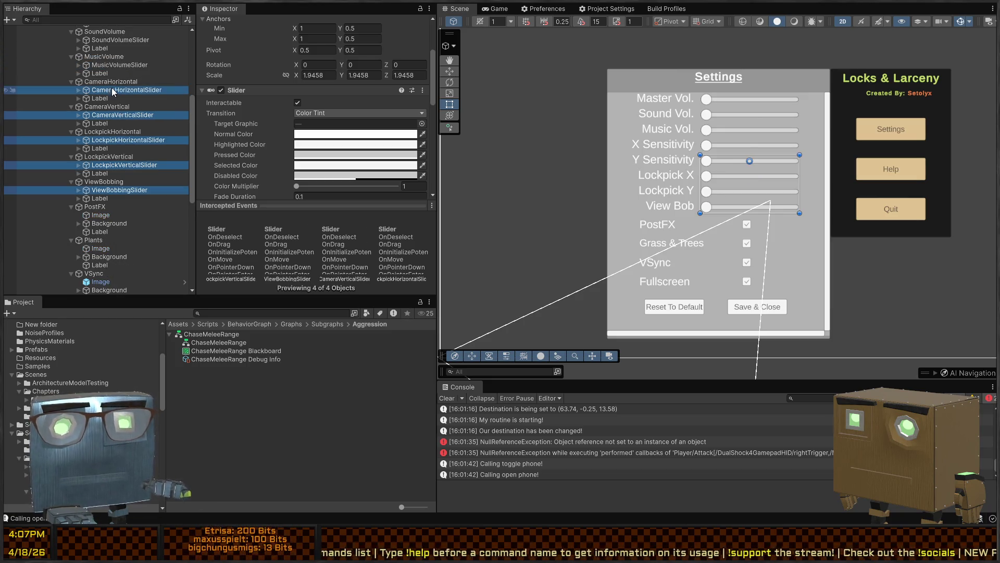
left_click(114, 64, "ctrl")
scroll(128, 65, "up", 5)
left_click(108, 102, "ctrl")
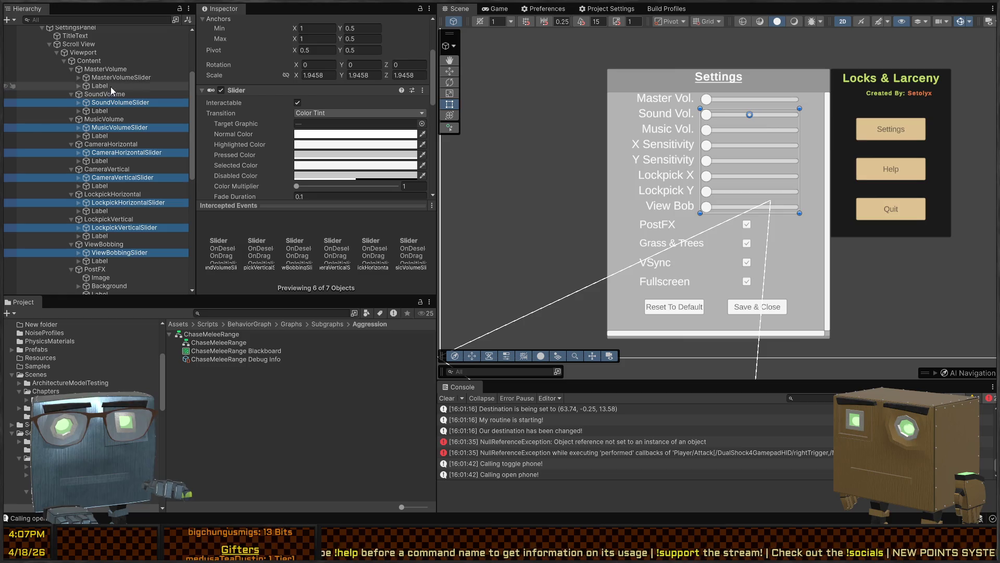
left_click(114, 77, "ctrl")
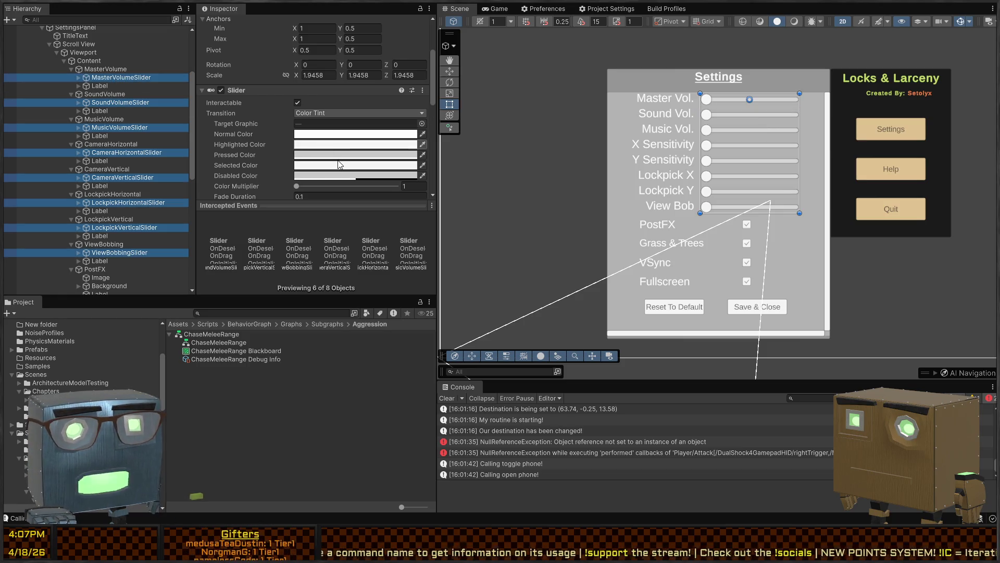
- Set the selected sliders' Highlighted Color and Selected Color to orange
left_click(338, 144)
left_click(311, 166)
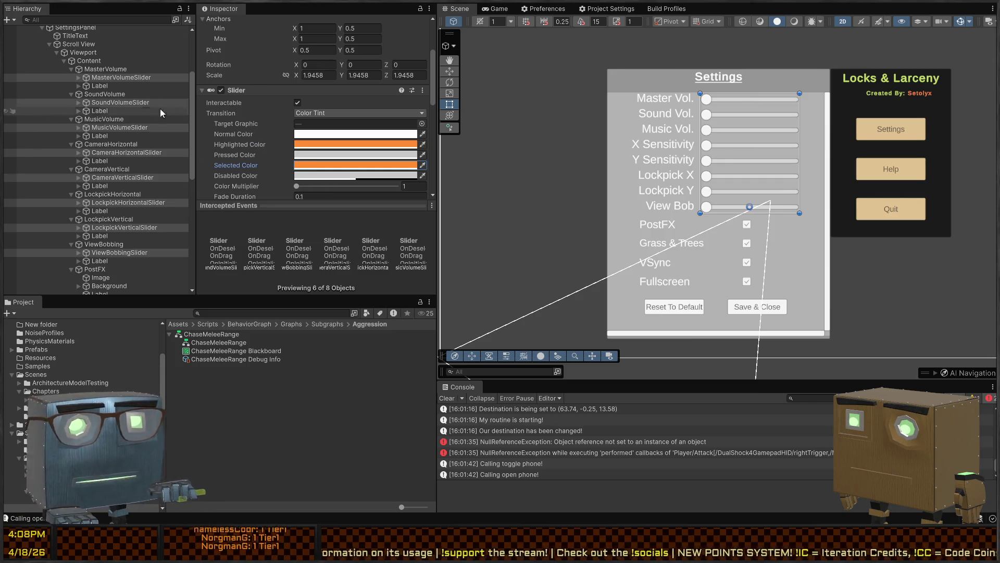
scroll(189, 117, "up", 4)
left_click(485, 10)
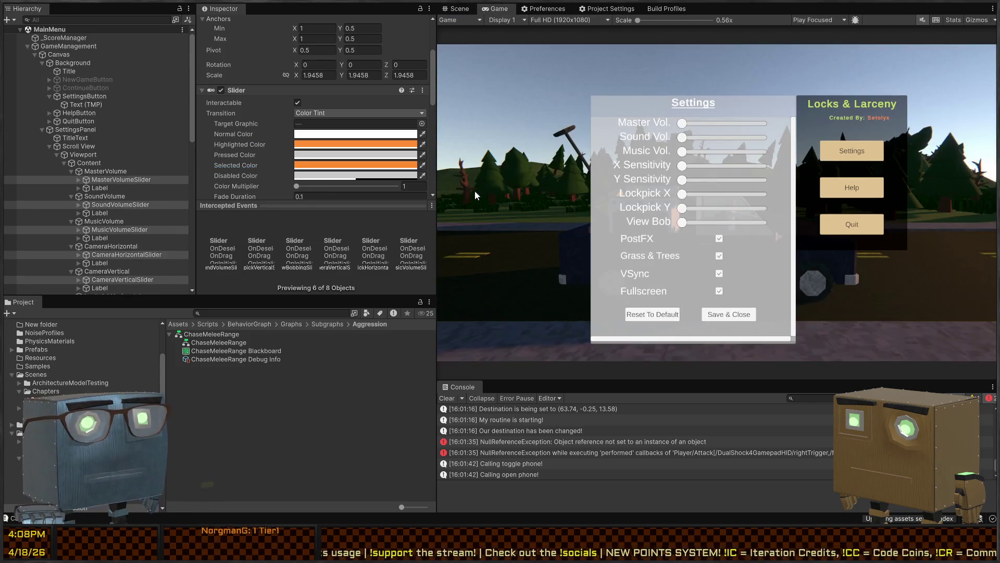
- Enter Play mode and open the Settings panel from the main menu
key("ctrl+p")
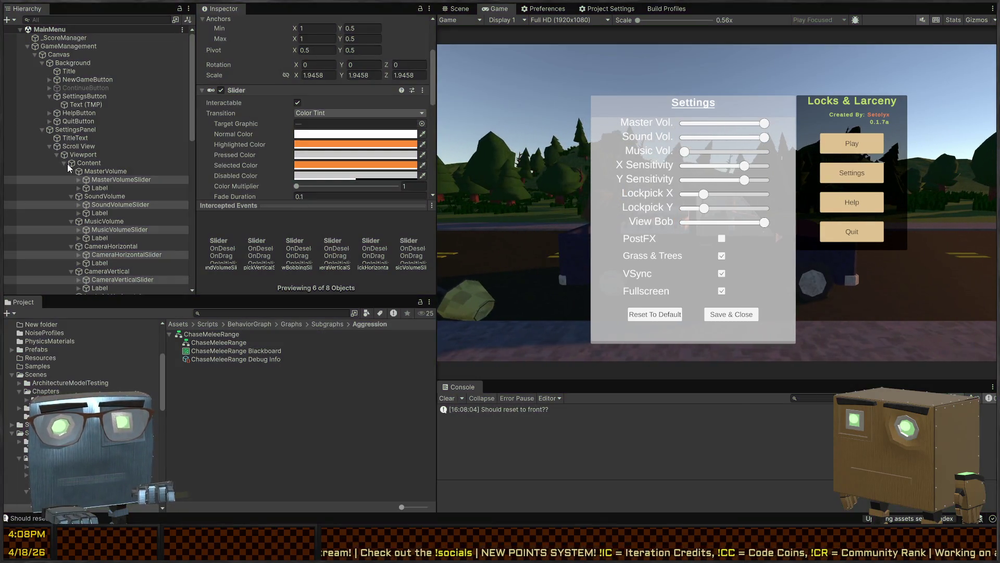
left_click(75, 129)
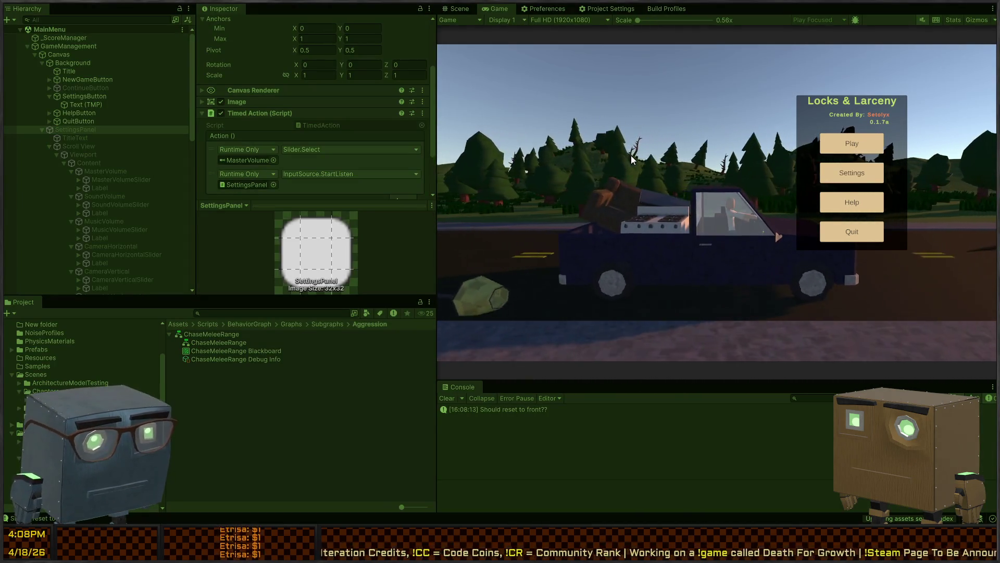
key("Down")
key("Down")
key("Down")
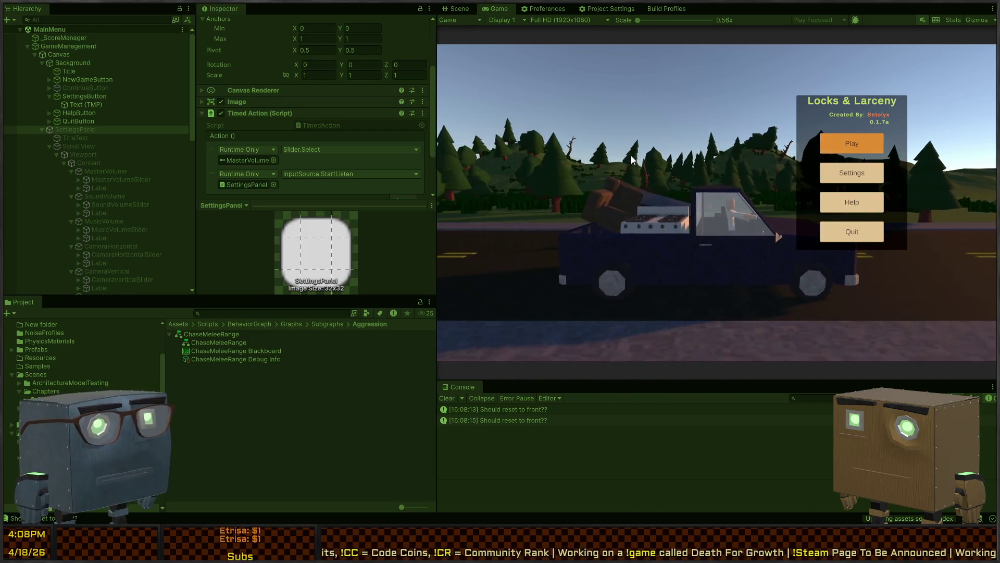
key("Return")
- Move focus down the volume sliders and toggles, switching PostFX off, checking orange highlights
key("Down")
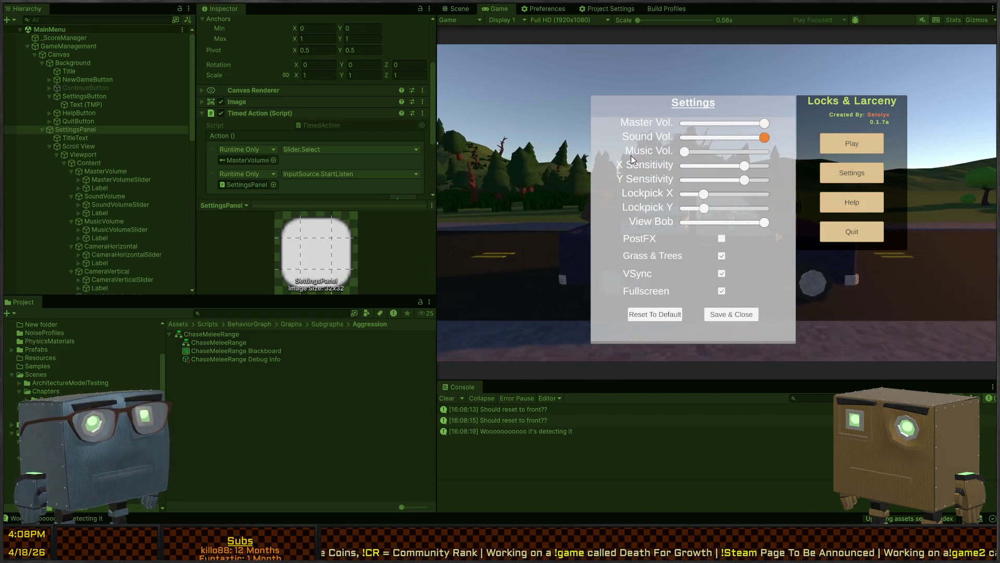
key("Down")
key("Left")
key("Down")
key("Down")
key("Down")
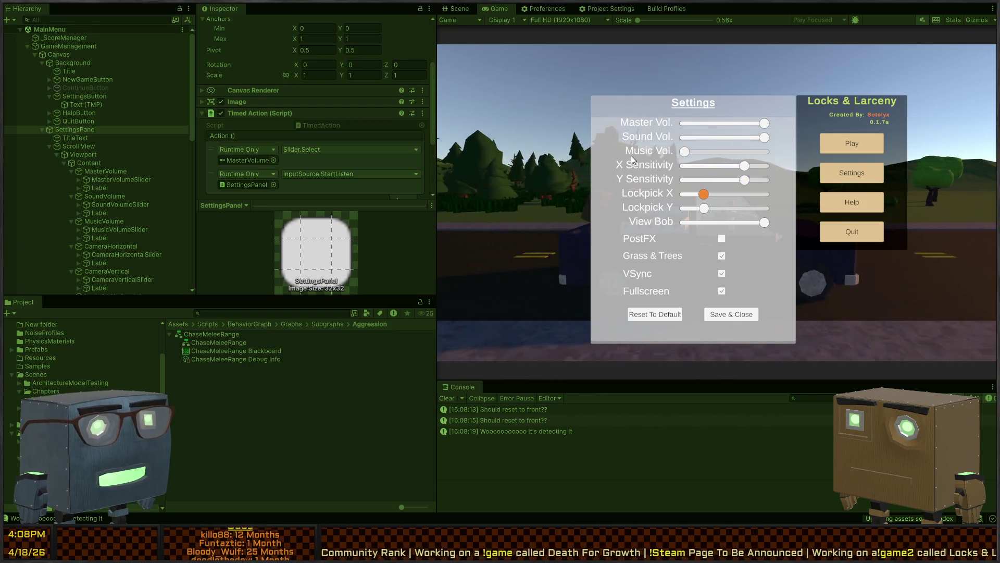
key("Down")
key("Down")
key("Down")
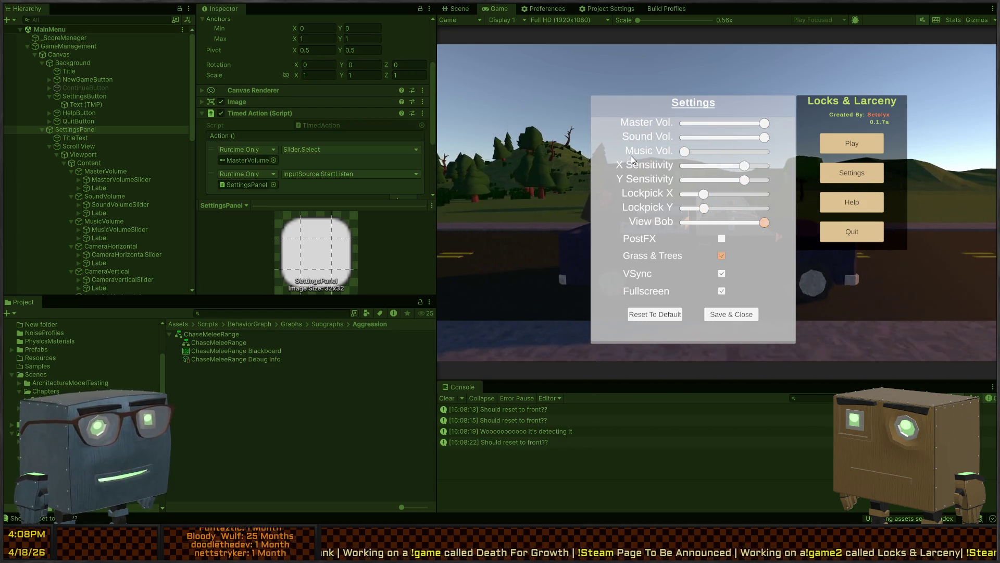
key("Up")
key("Up")
key("Up")
key("Down")
key("Down")
key("Down")
key("Down")
key("Up")
key("Up")
key("Up")
key("Down")
key("Down")
key("Down")
key("Down")
key("Up")
key("Return")
key("Down")
key("Down")
key("Down")
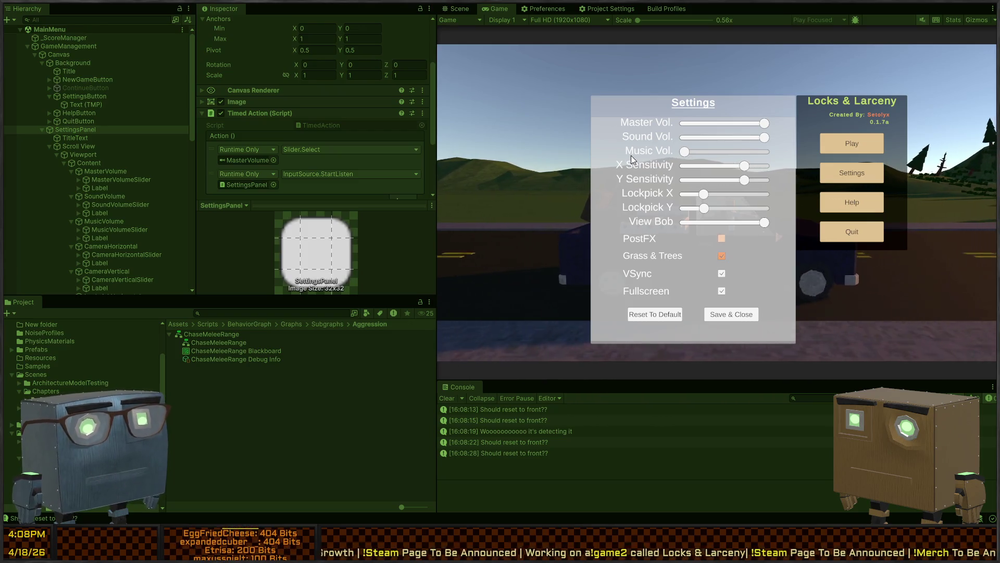
key("Down")
- Check orange focus on Reset To Default, the Help and Quit buttons, and View Bob
key("Right")
key("Left")
key("Right")
key("Right")
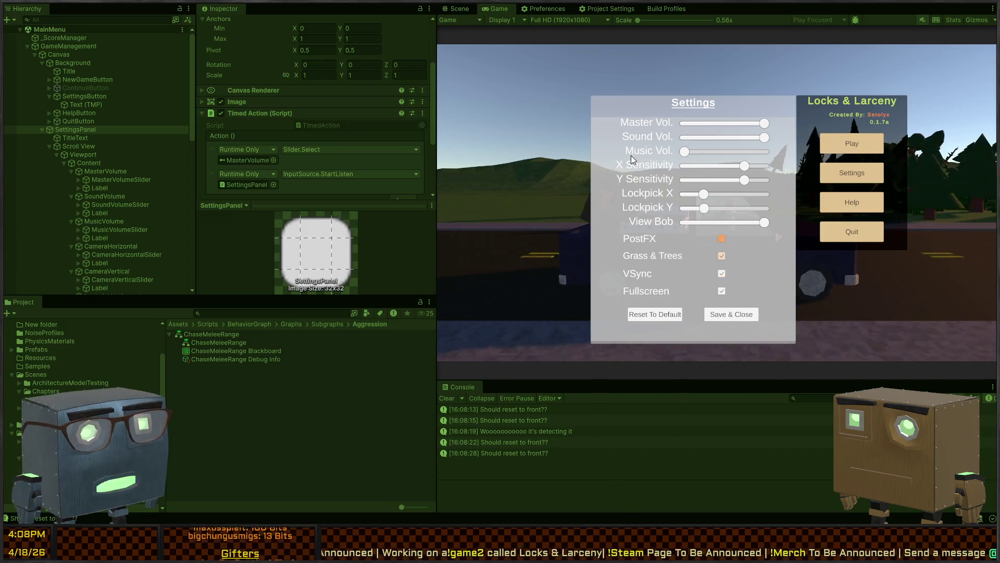
key("Up")
key("Left")
key("Down")
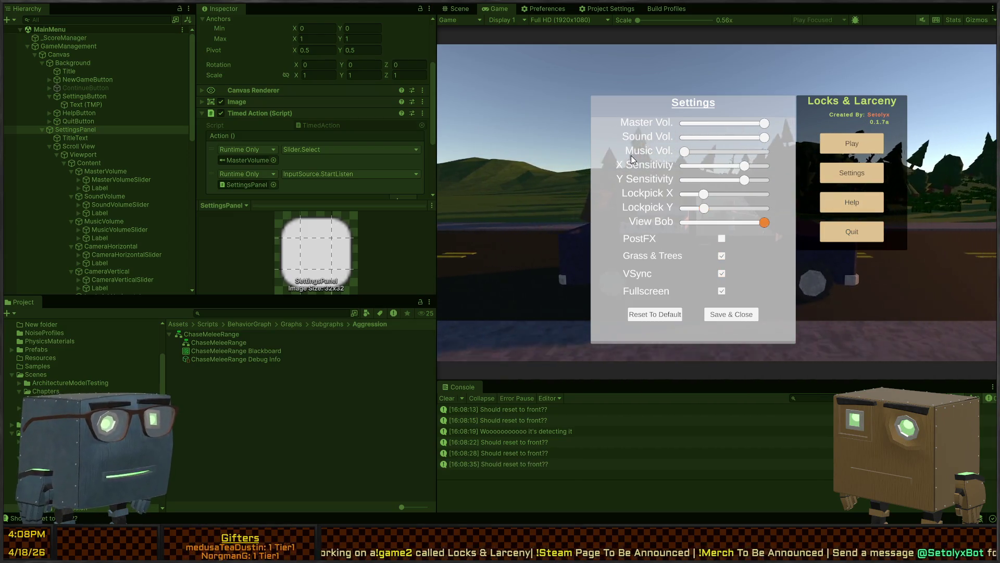
key("Up")
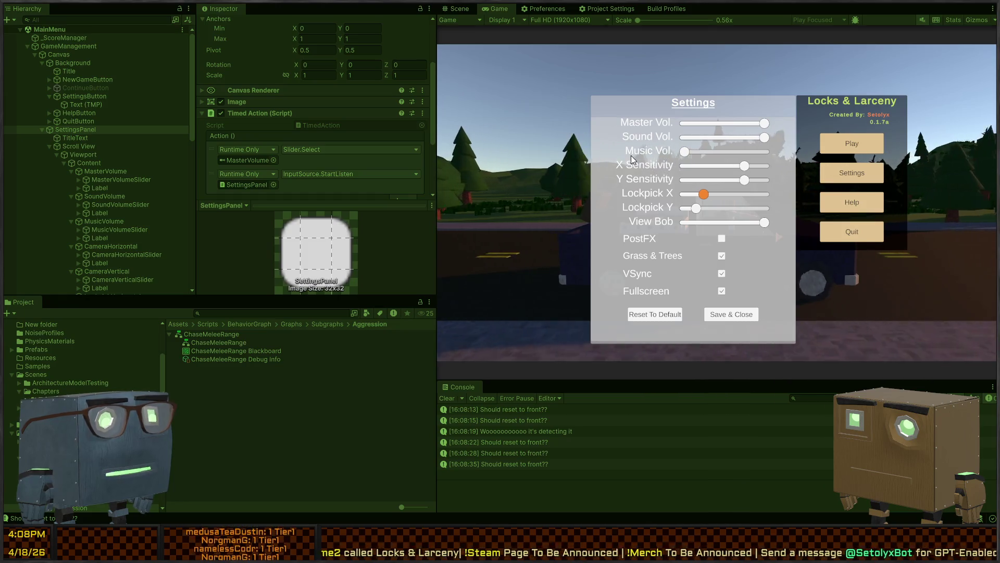
key("Down")
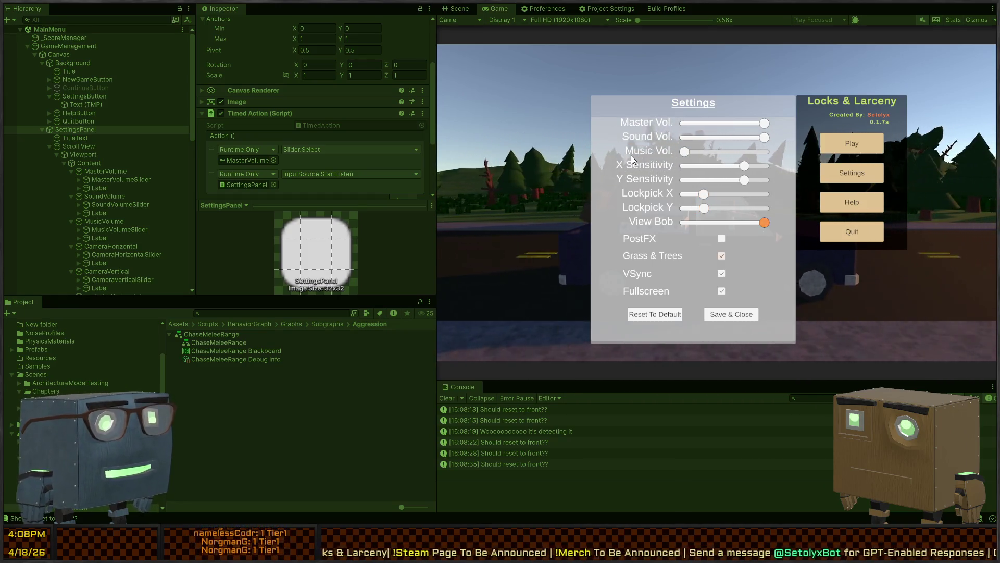
key("Right")
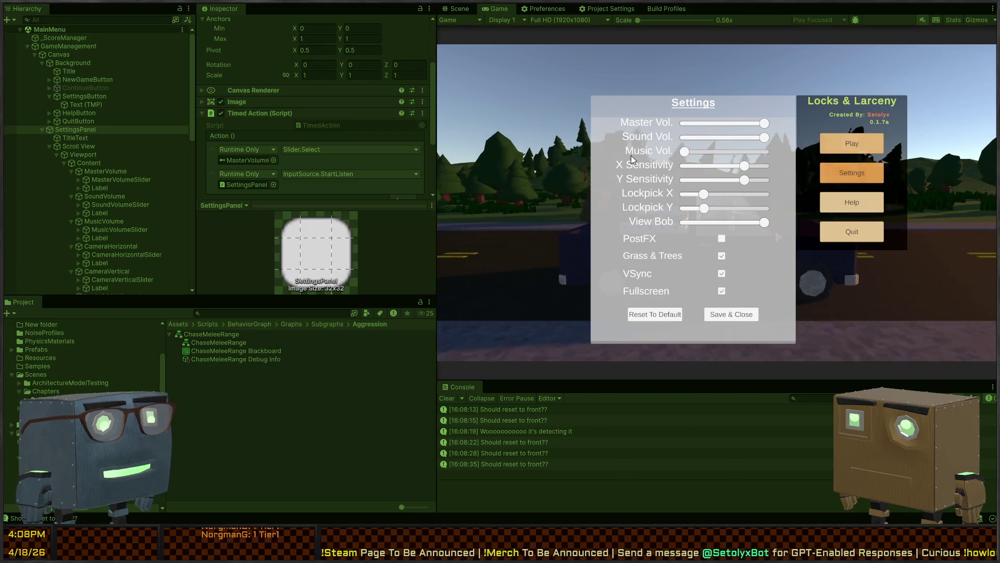
key("Left")
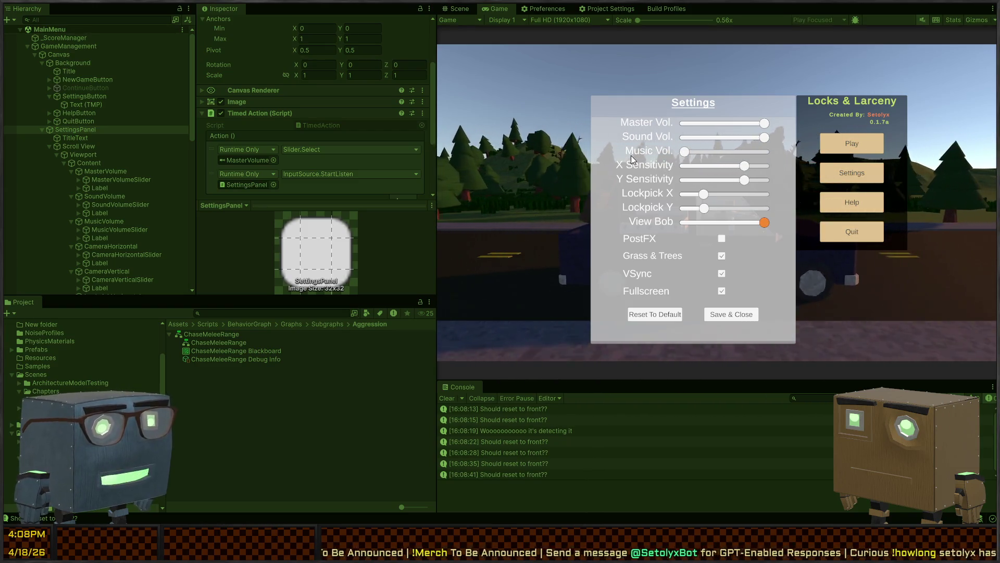
key("Down")
key("Down")
key("Down")
key("Down")
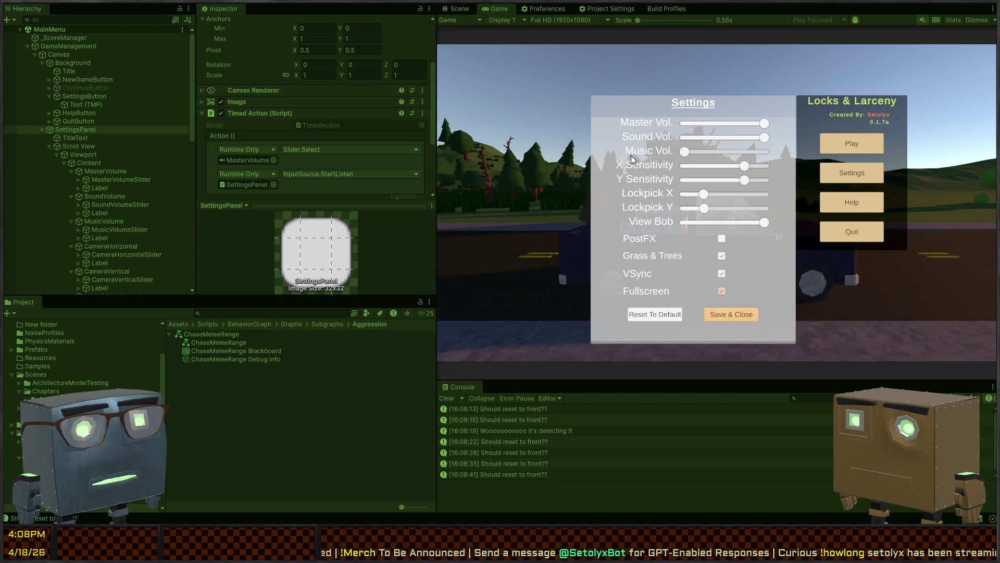
- Close the settings panel with Save & Close, then exit Play mode
key("Right")
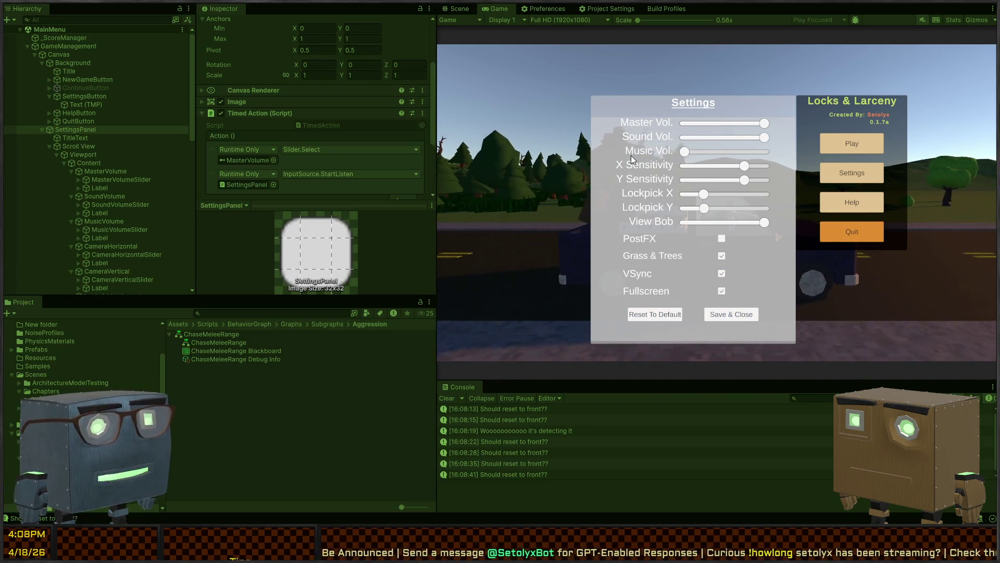
key("Down")
key("Left")
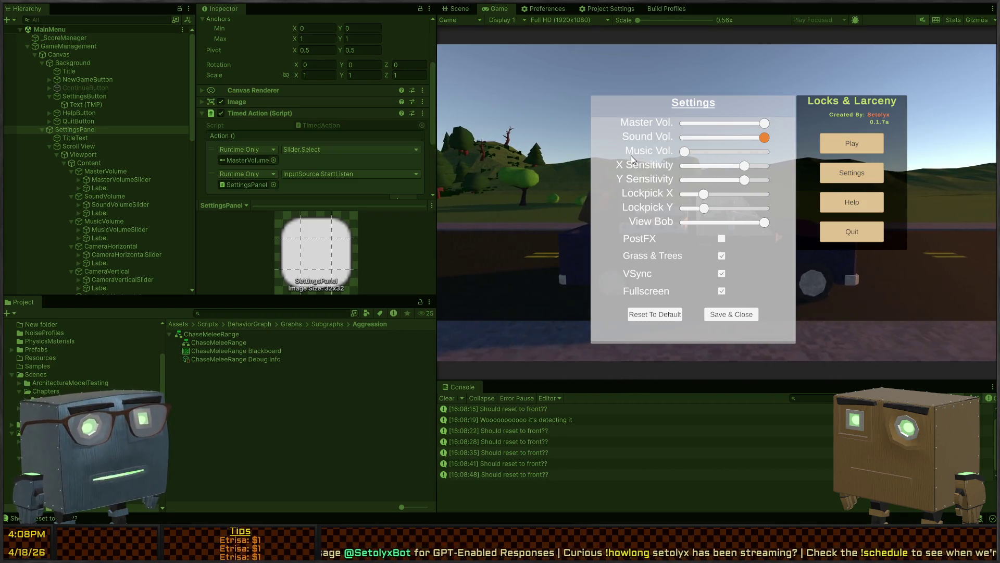
key("Down")
key("Down")
key("Down")
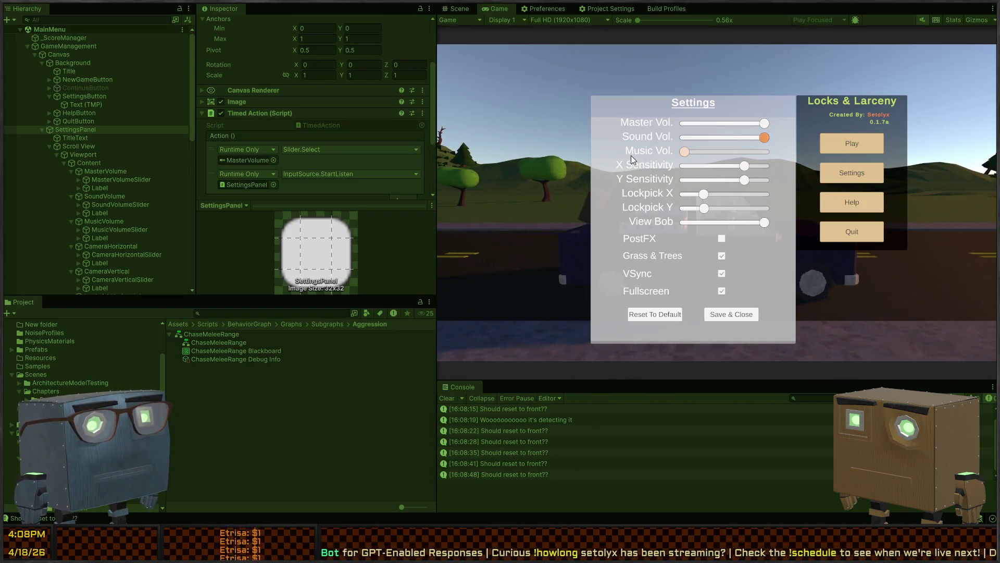
key("Down")
key("Down")
key("Down")
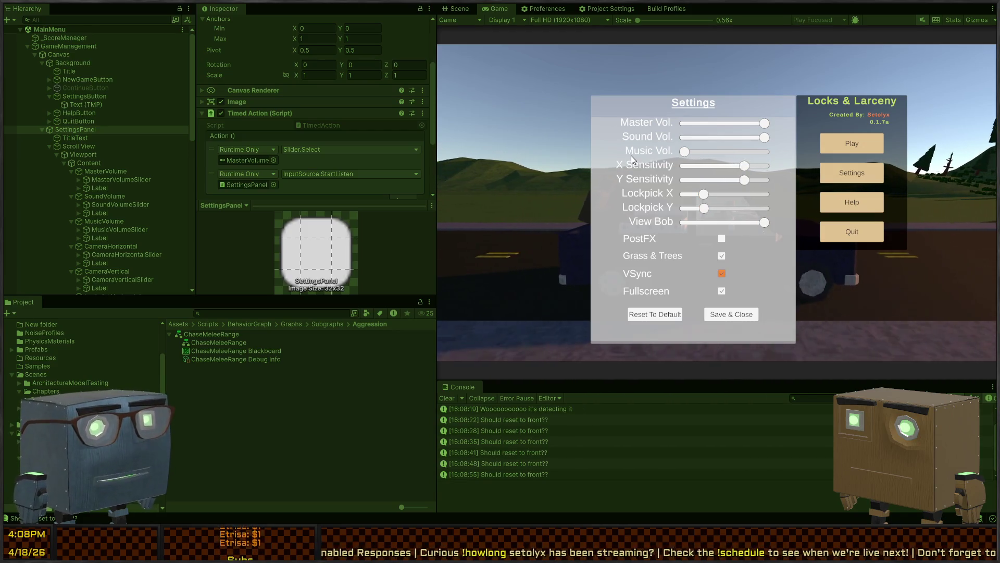
key("Right")
key("Return")
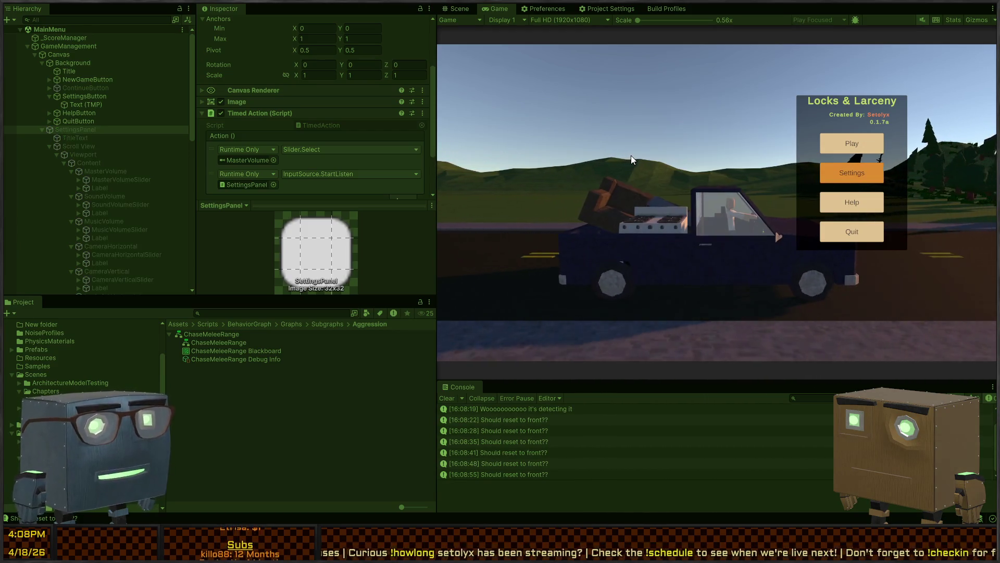
key("Down")
key("Up")
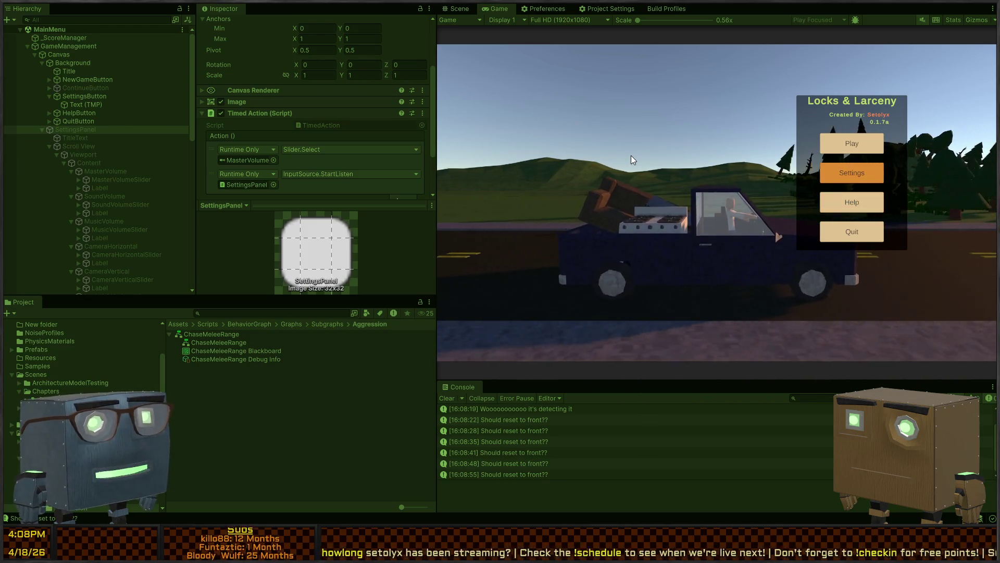
key("ctrl+p")
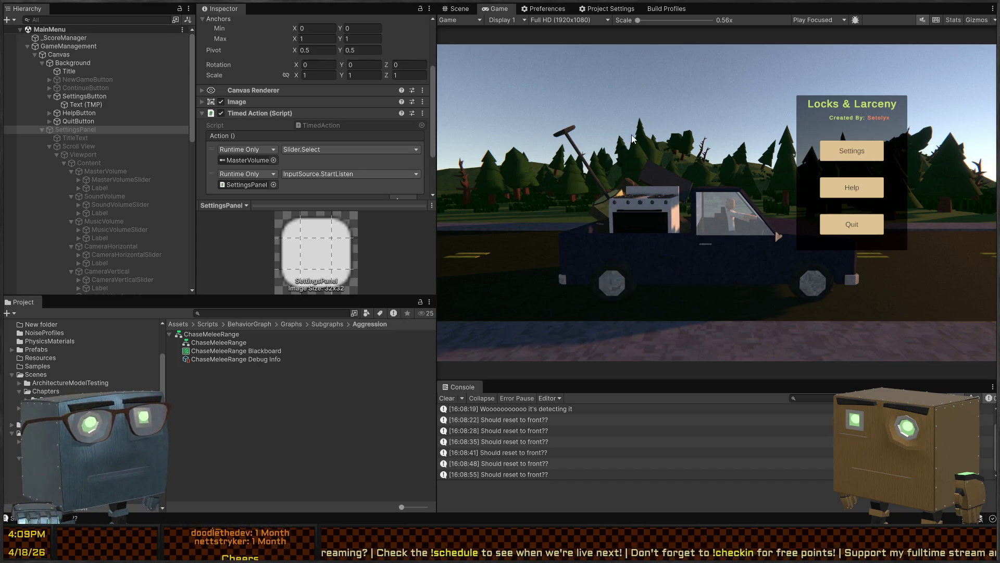
- Return to the Scene view in 3D perspective and move in on the truck's phone
left_click(456, 9)
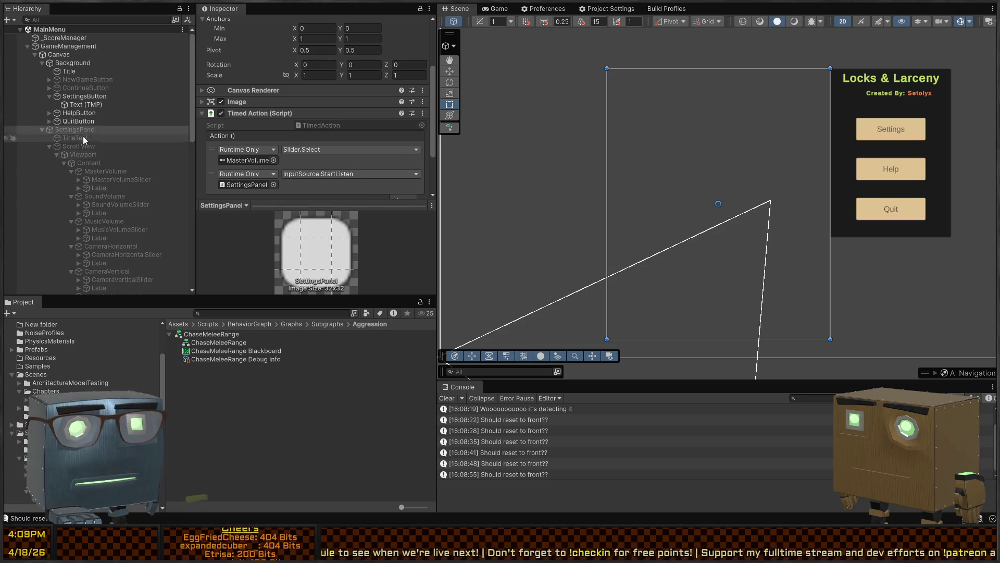
left_click(27, 46)
left_click(837, 20)
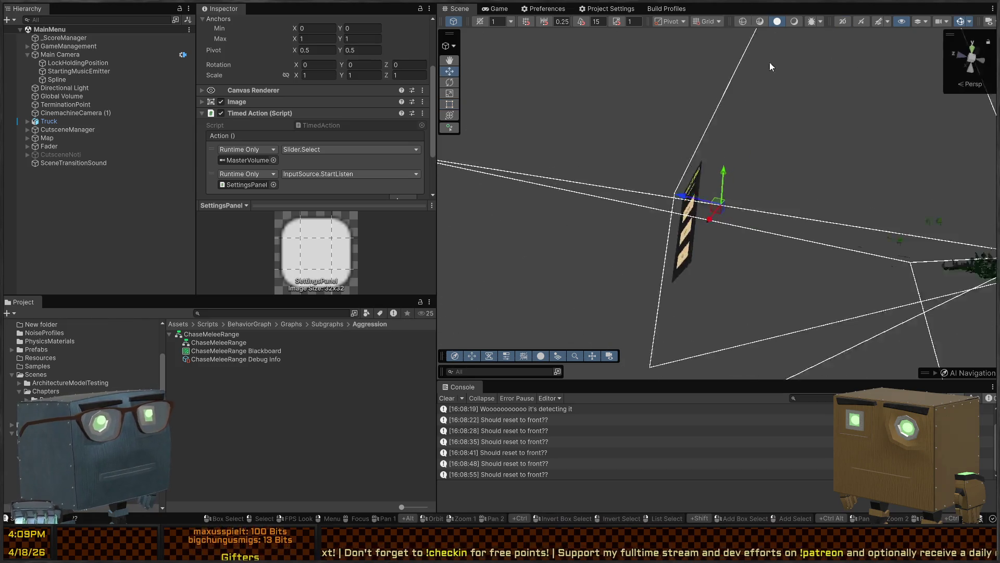
left_click_drag(537, 237, 712, 115)
left_click(661, 134)
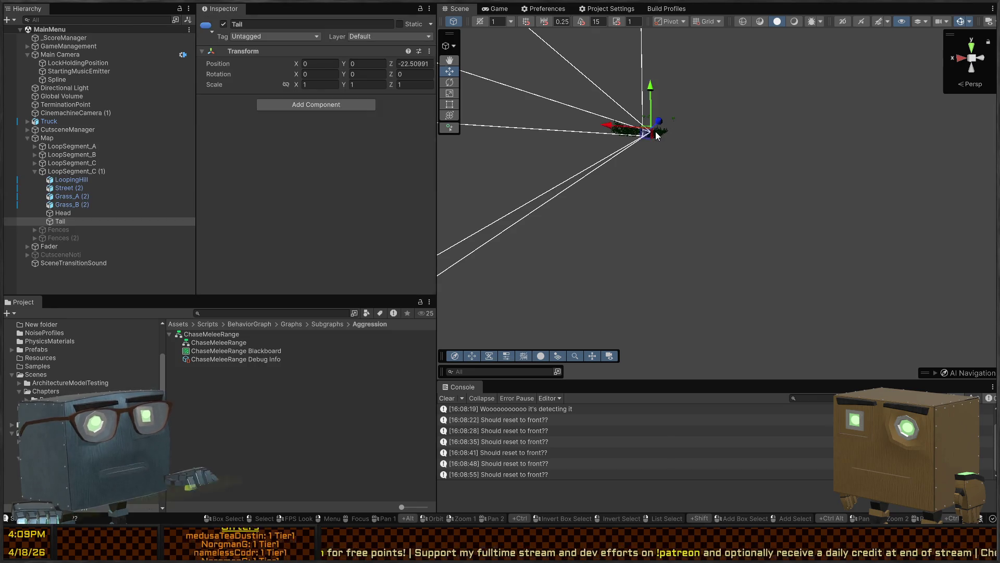
key("f")
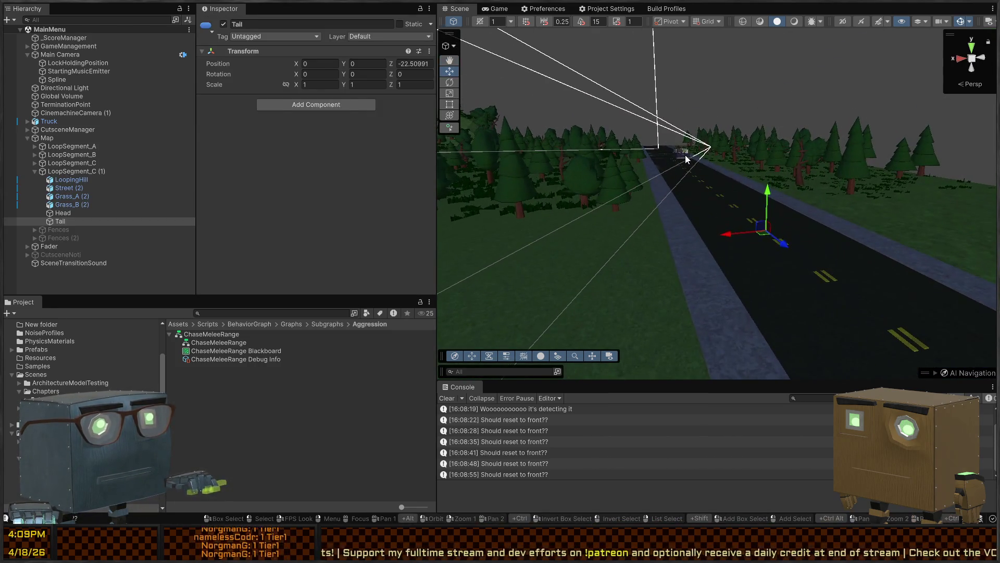
left_click(681, 148)
key("f")
mouse_move(790, 185)
left_mouse_down()
mouse_move(731, 208)
mouse_move(699, 177)
left_mouse_up()
- Select the phone's AppButton and review its Button click action and highlight colours
left_click(688, 166)
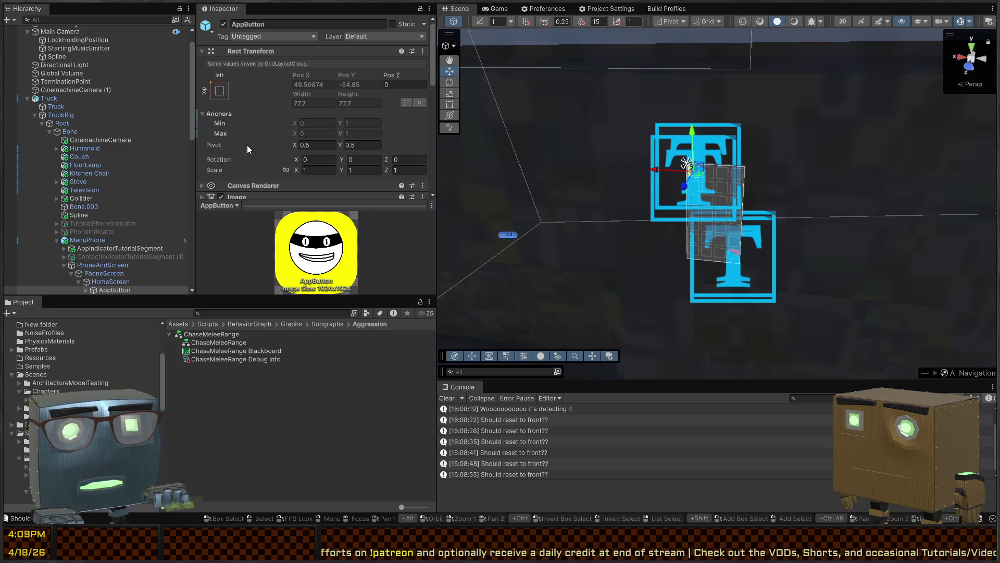
scroll(312, 115, "down", 15)
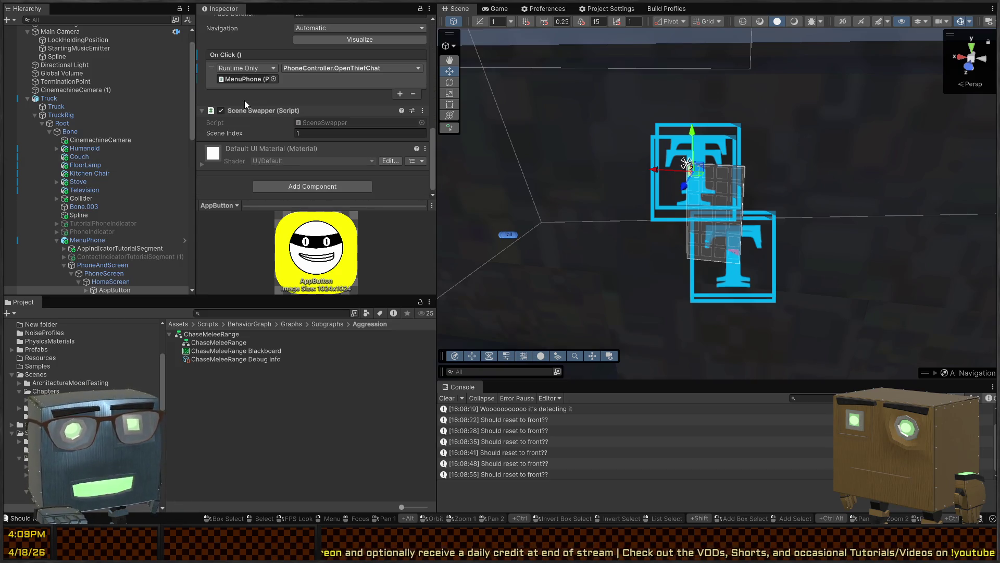
scroll(301, 101, "up", 2)
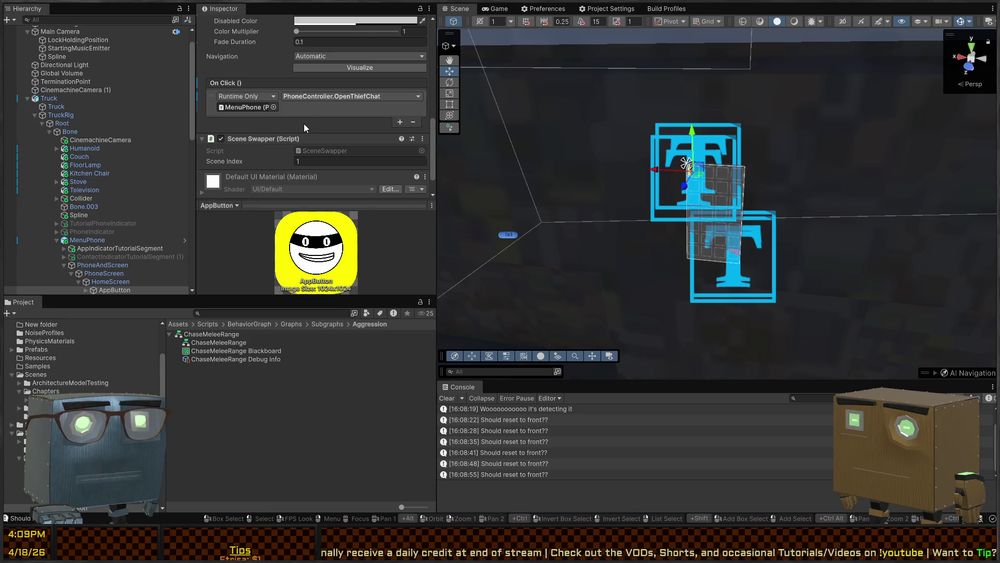
scroll(304, 123, "up", 4)
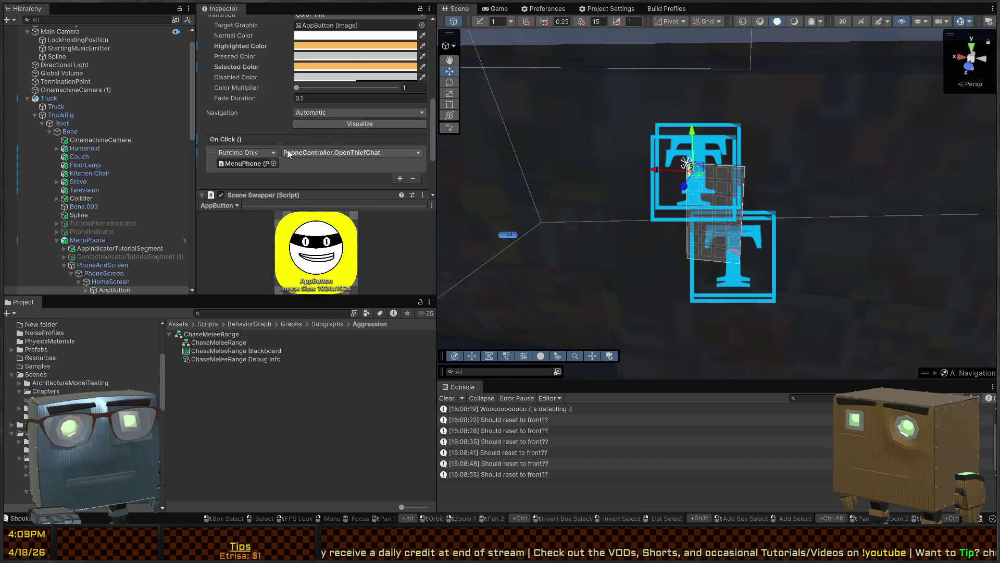
left_click(110, 241)
left_click(124, 257)
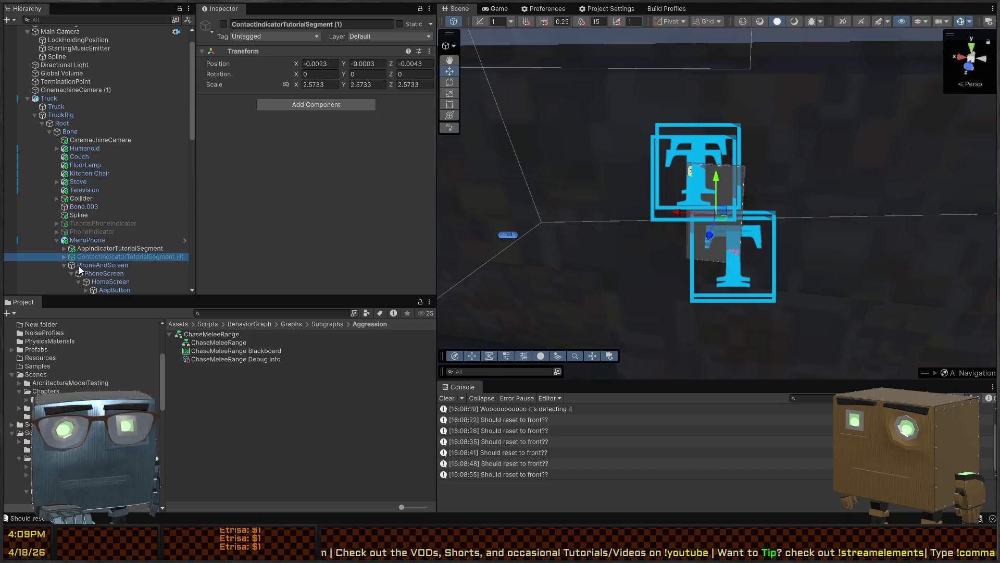
key("alt+shift+a")
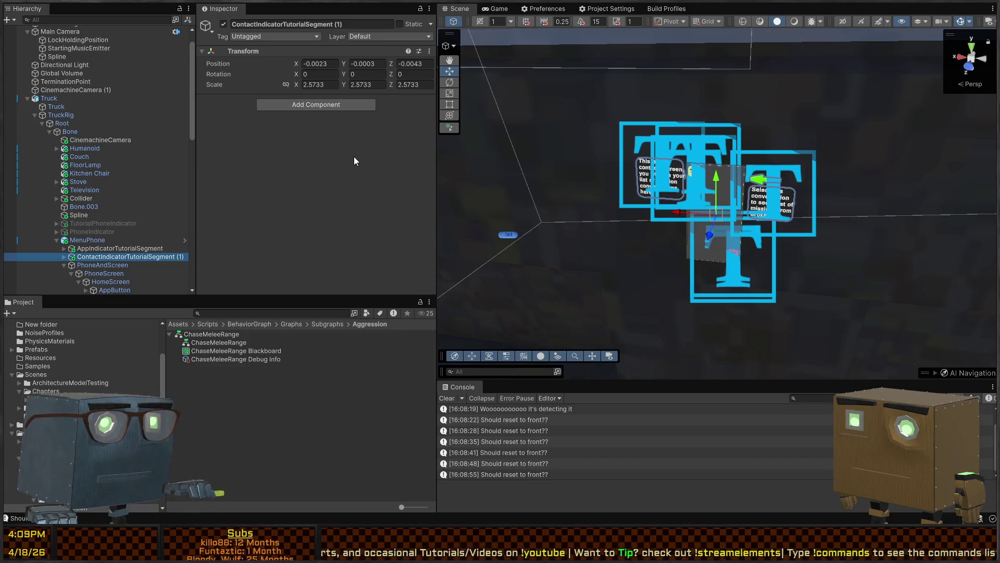
key("alt+shift+a")
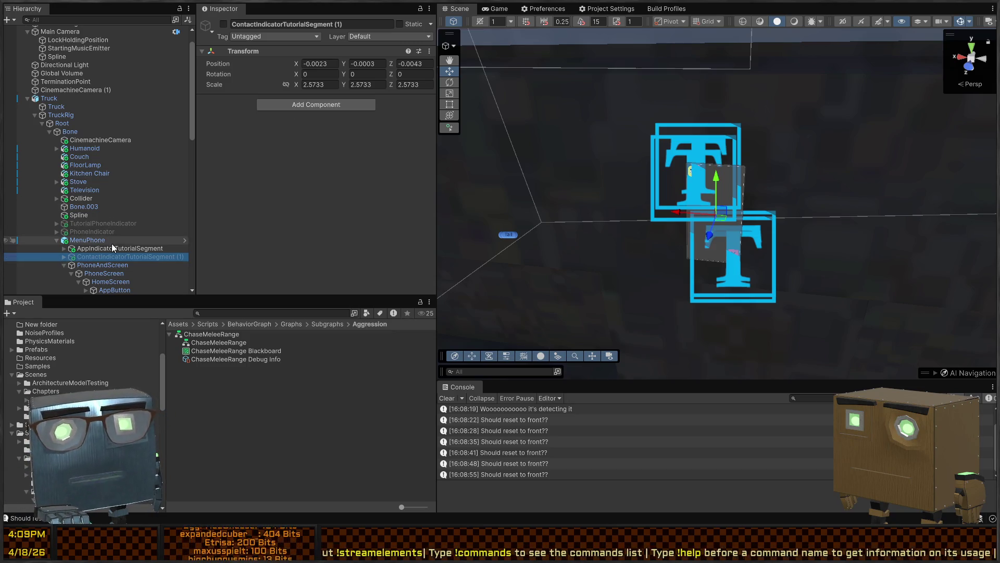
scroll(92, 244, "down", 3)
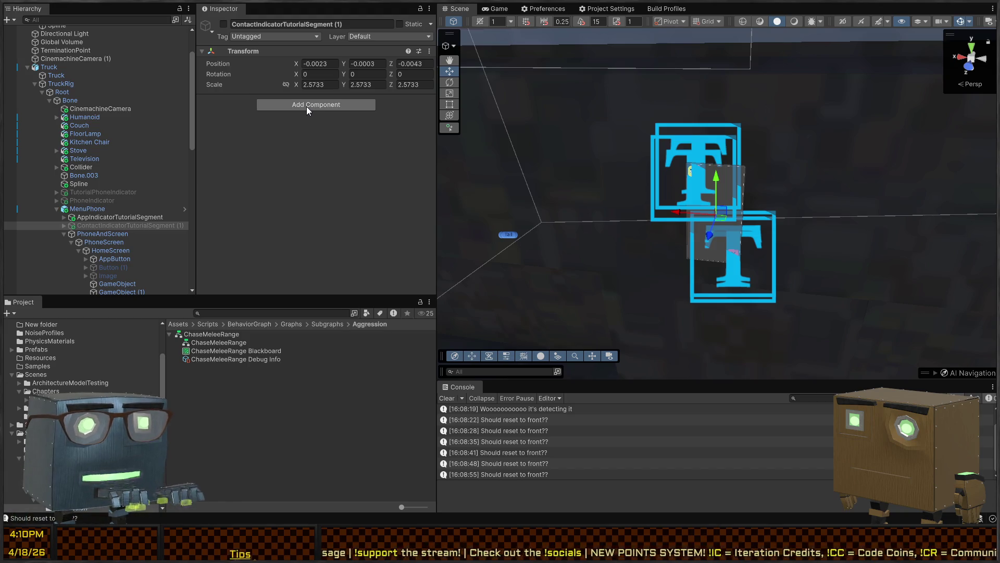
key("Return")
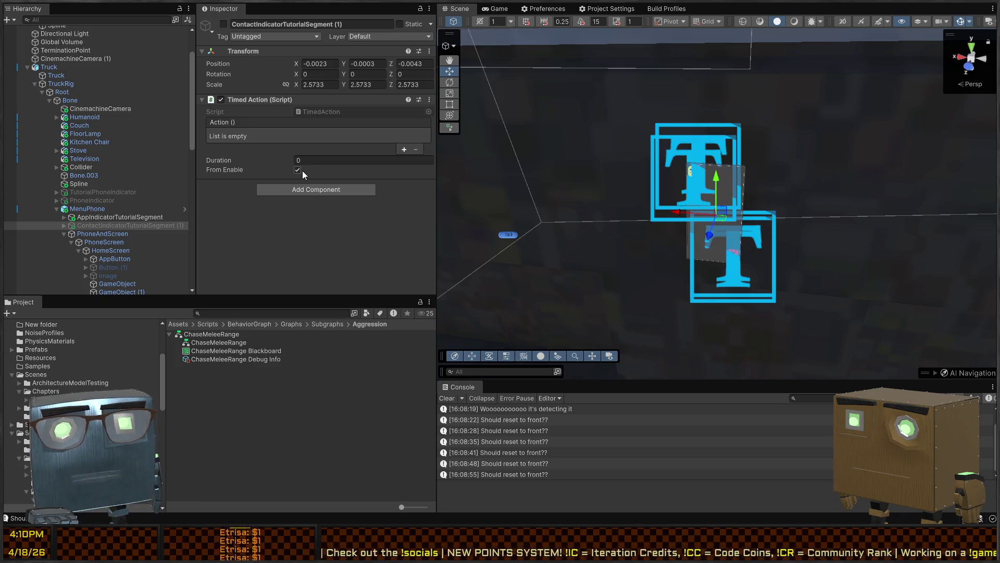
- Set the Timed Action Duration to 0.1 and add one empty entry to its Action list
left_click(325, 160)
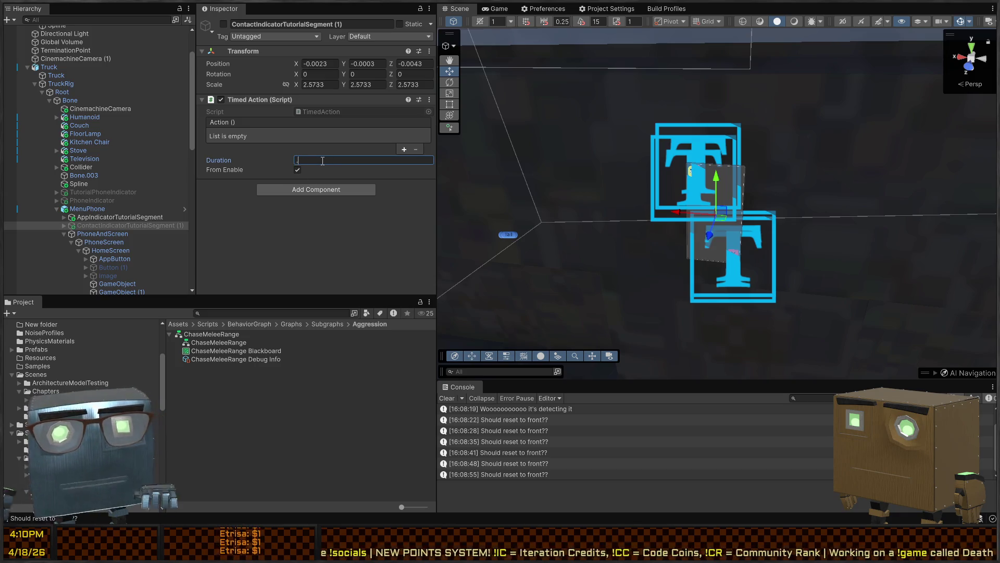
type("0.1")
left_click(405, 149)
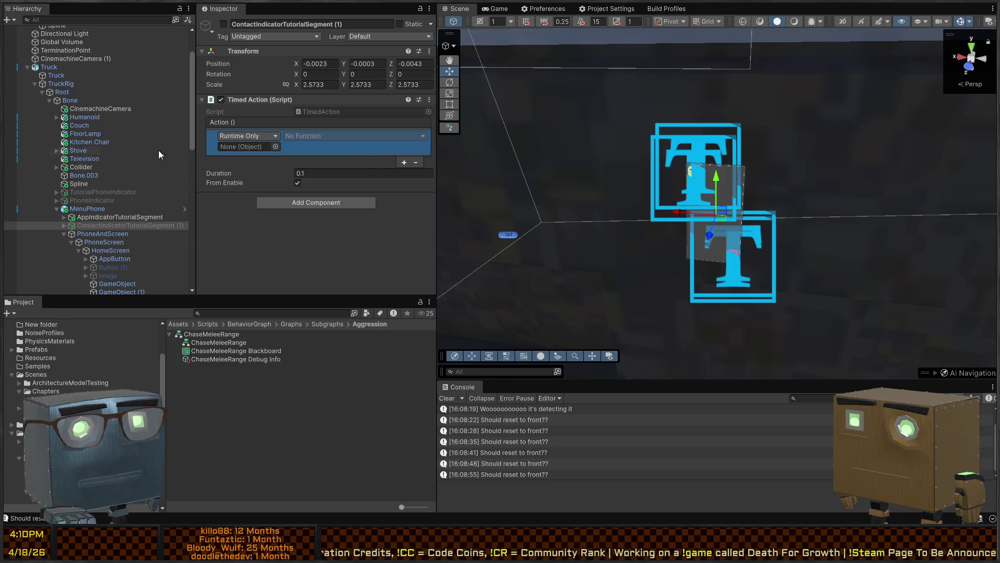
scroll(57, 208, "down", 3)
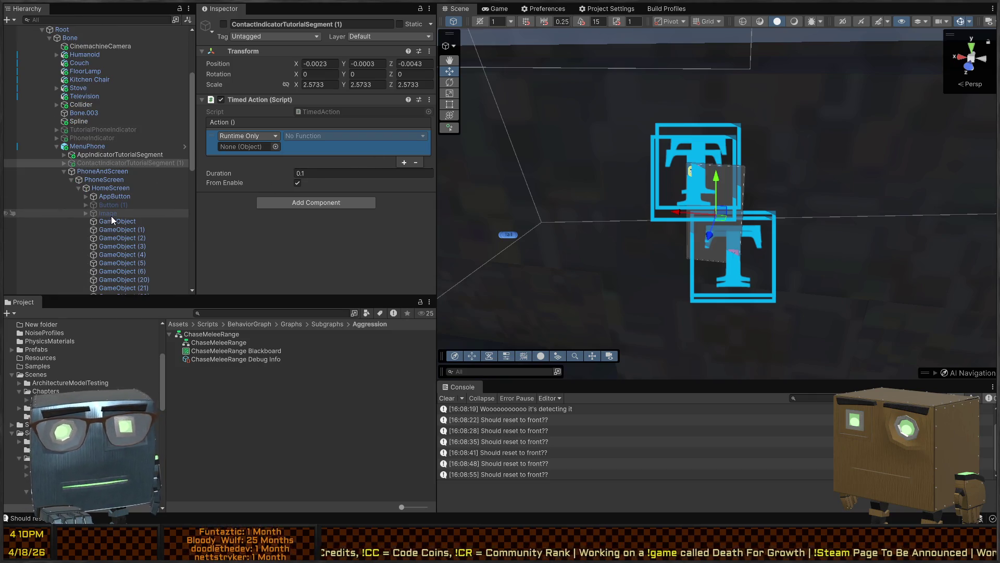
left_click(65, 163)
left_click(64, 163)
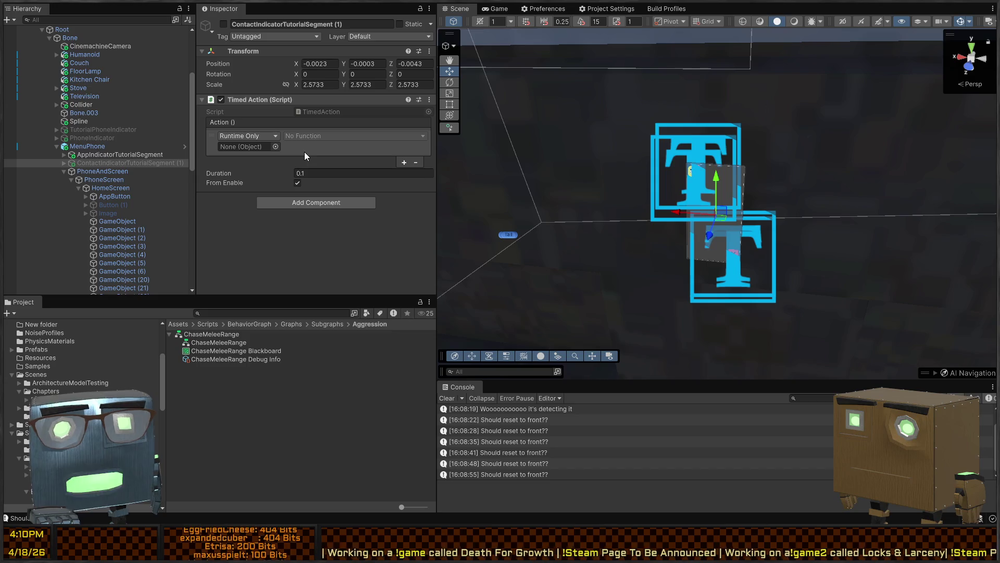
left_click(102, 155)
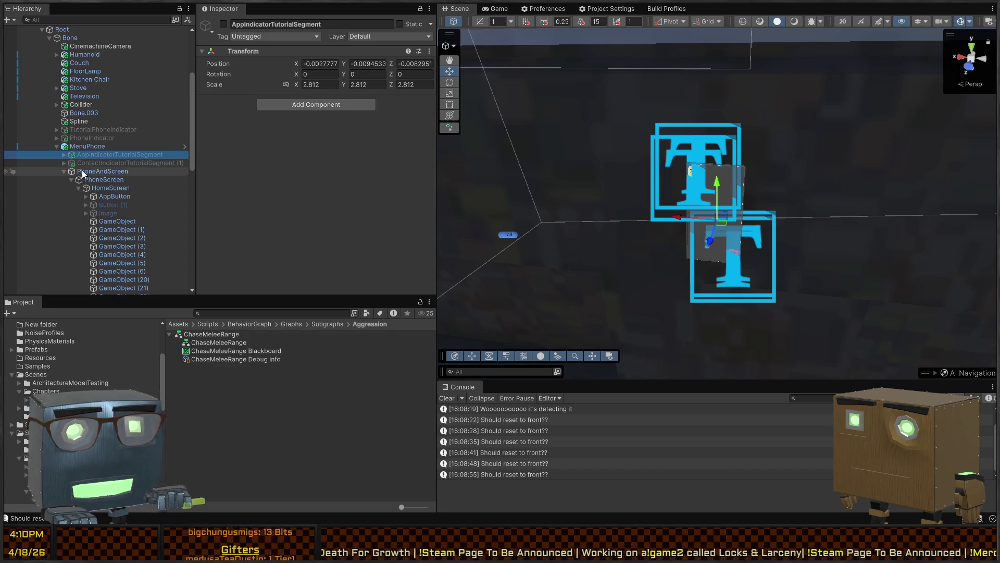
- Deactivate the app tutorial segment's AppIndicator and AppTutorialText objects with Alt+Shift+A
left_click(64, 155)
left_click(93, 163)
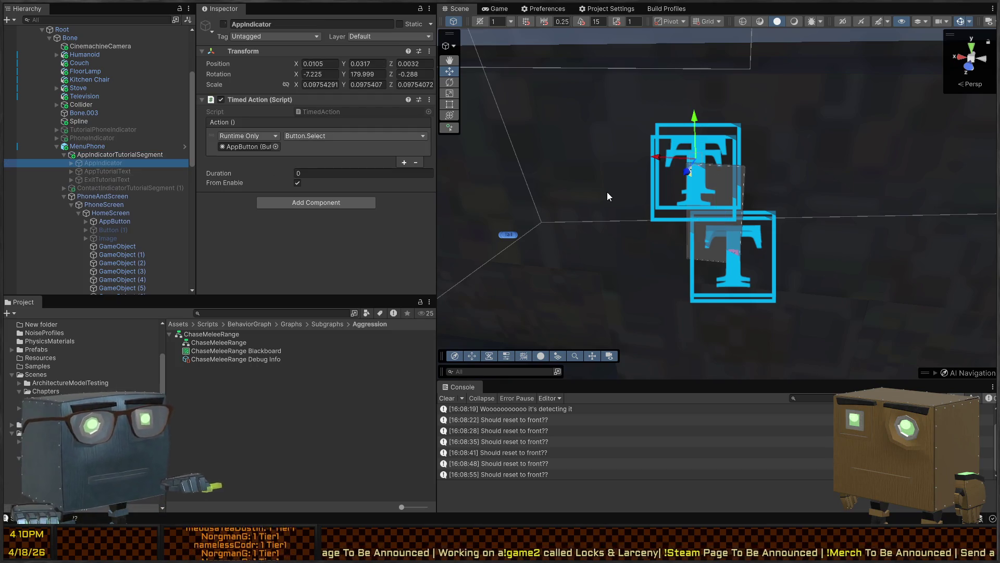
key("alt+shift+a")
left_click(242, 146)
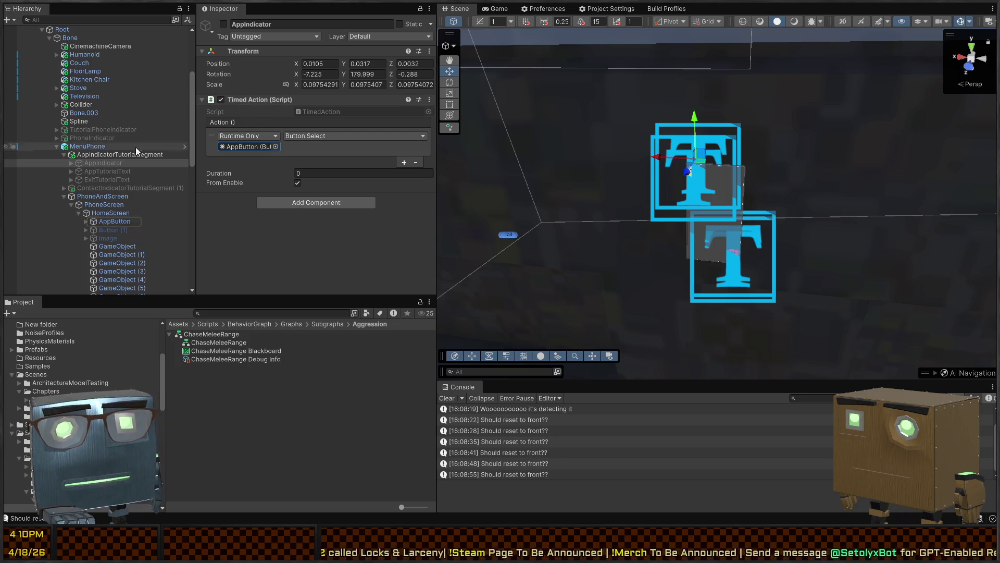
left_click(108, 174)
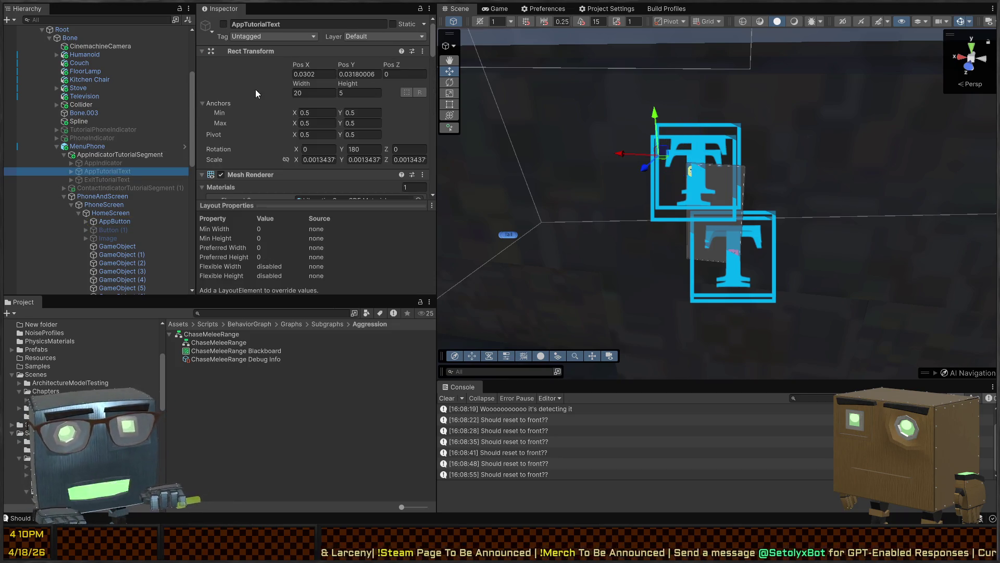
scroll(273, 145, "down", 3)
key("alt+shift+a")
left_click(104, 163)
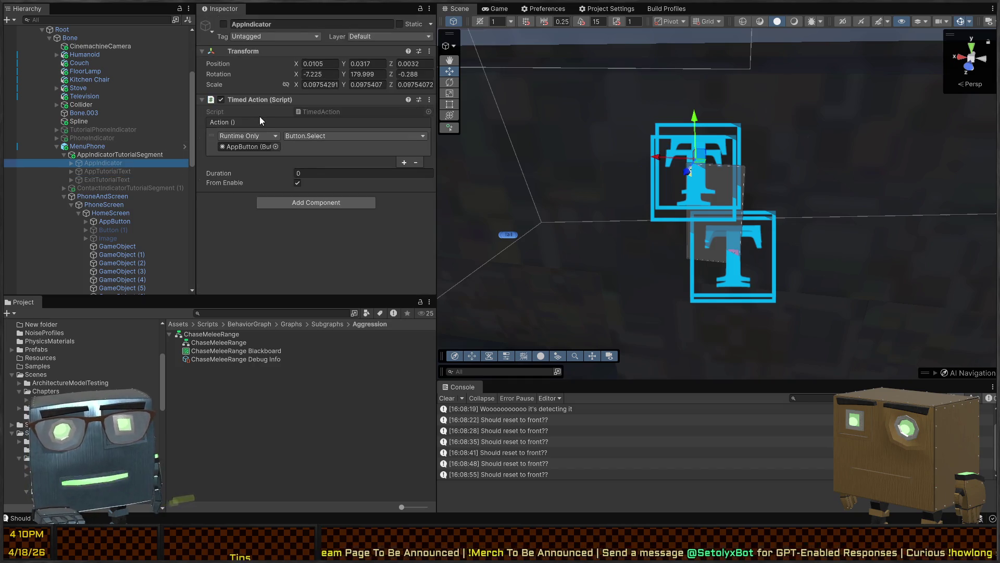
left_click(101, 172)
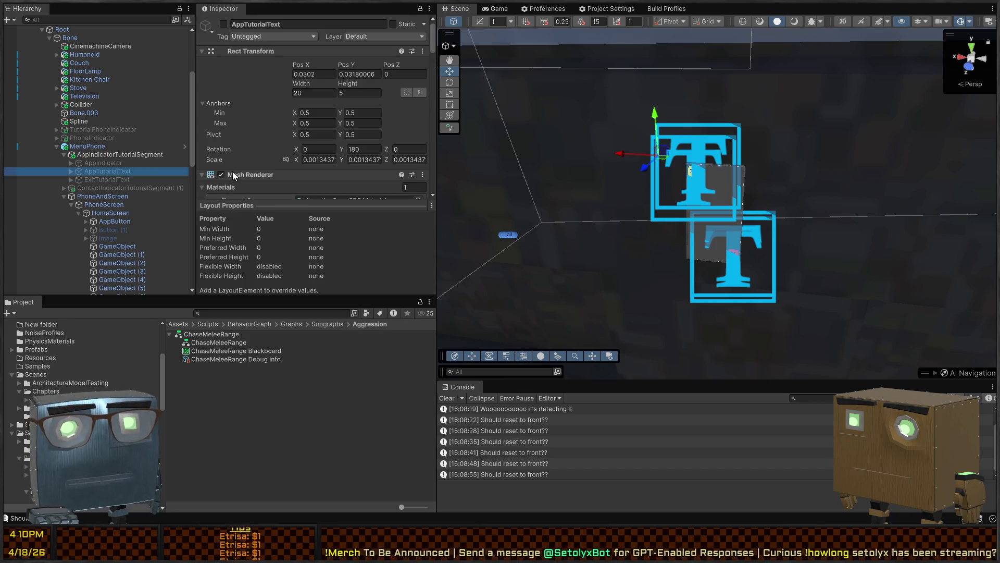
scroll(315, 140, "down", 5)
scroll(314, 139, "down", 10)
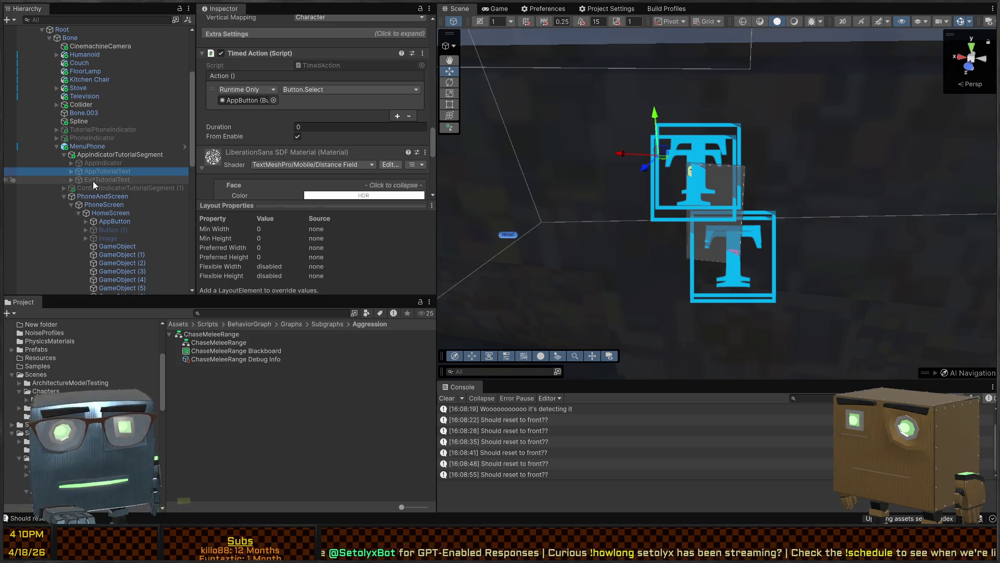
scroll(87, 215, "down", 3)
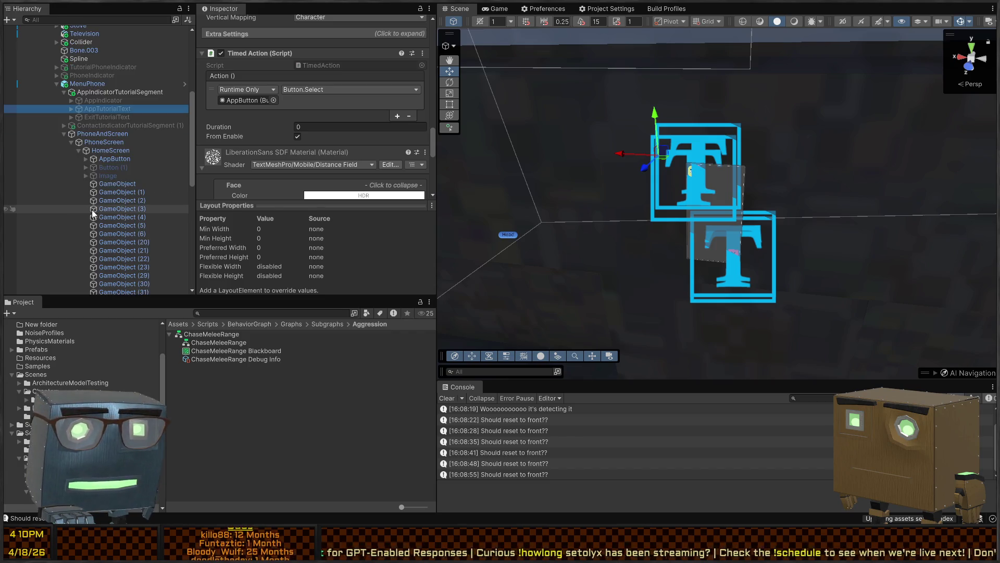
- Review the contact segment's AppIndicator, UnframedAppIcons, ExitTutorialText and AppTutorialText children
left_click(108, 124)
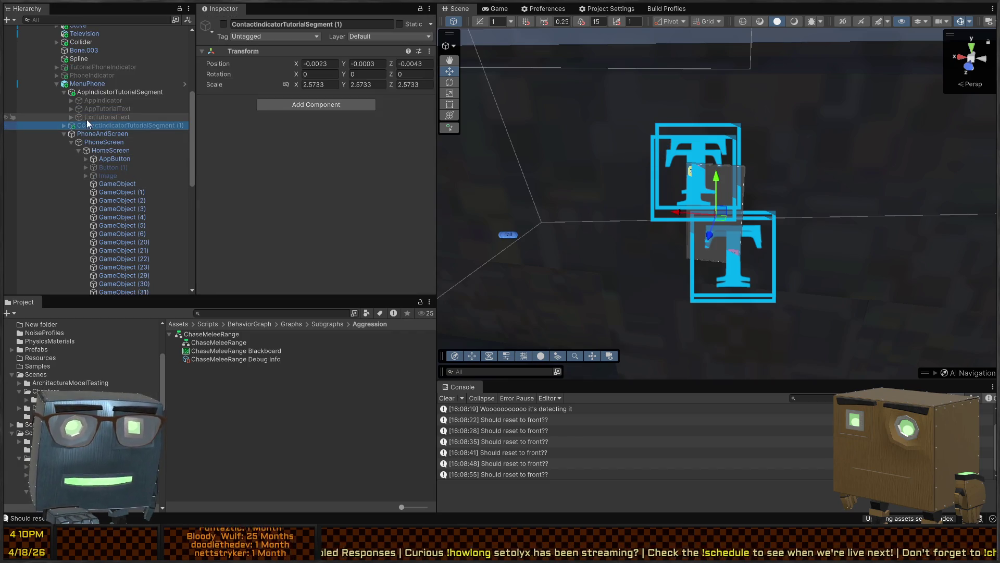
left_click(64, 125)
left_click(112, 141)
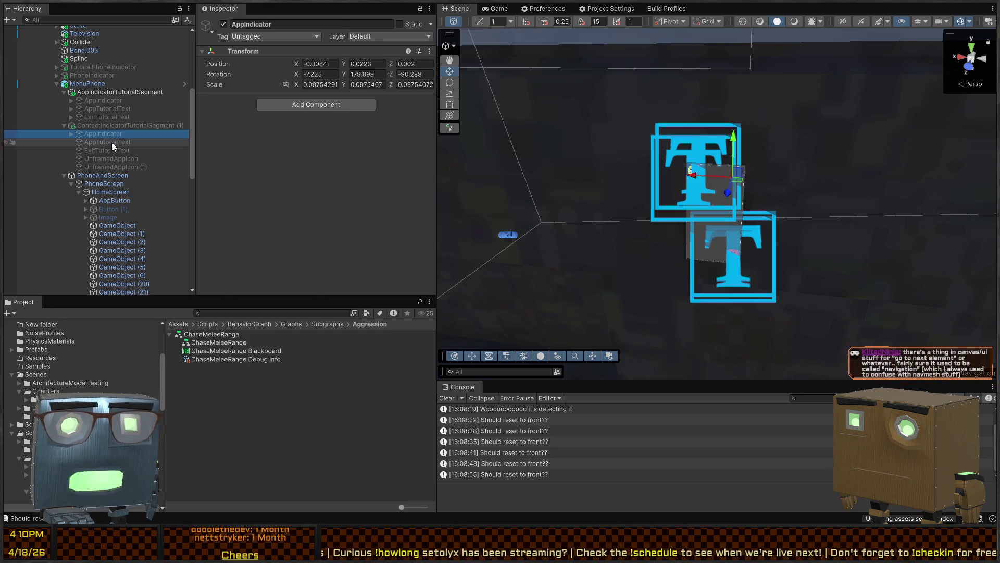
left_click(107, 158)
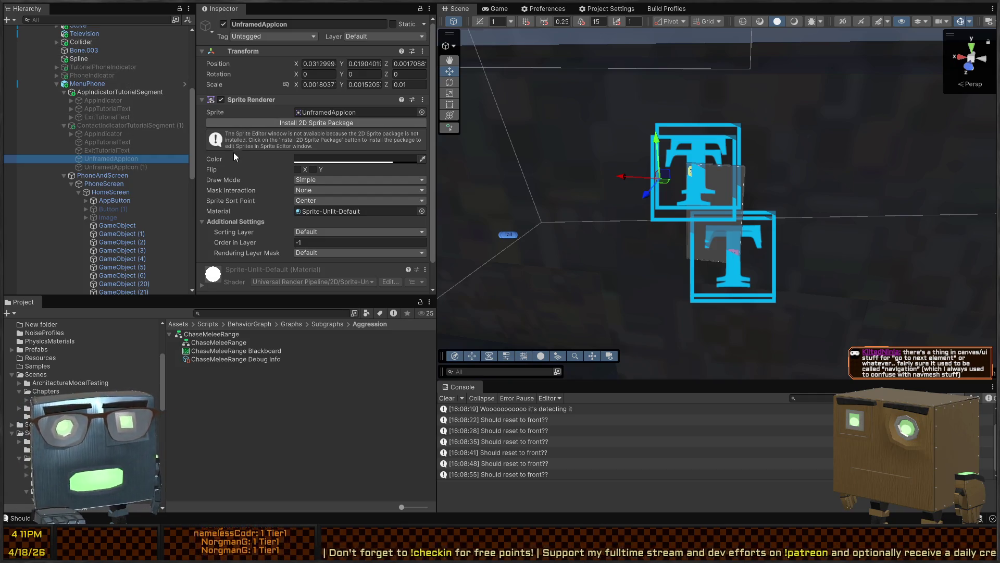
scroll(227, 155, "down", 2)
left_click(118, 150)
left_click(108, 167)
left_click(123, 152)
left_click(120, 142)
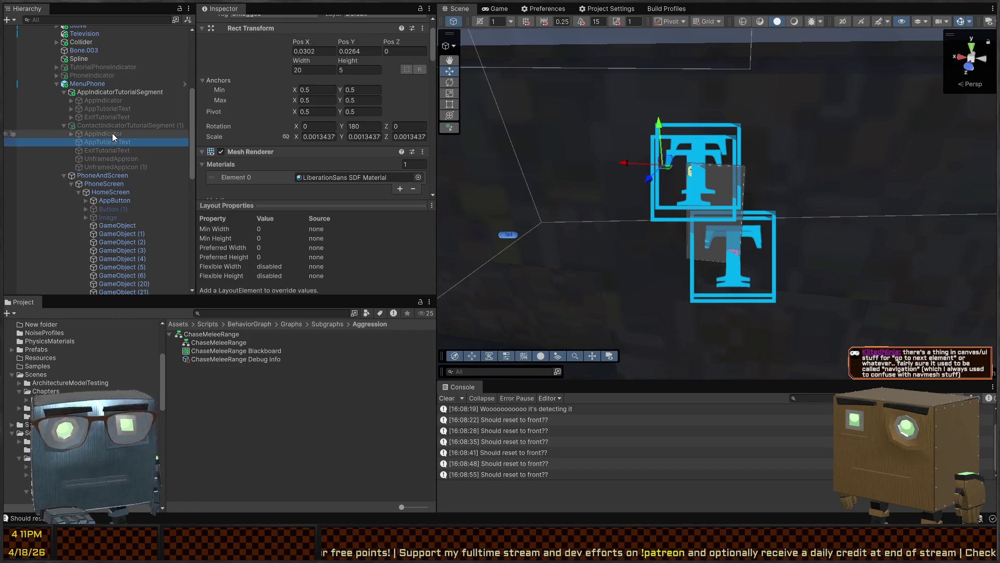
left_click(112, 133)
left_click(71, 134)
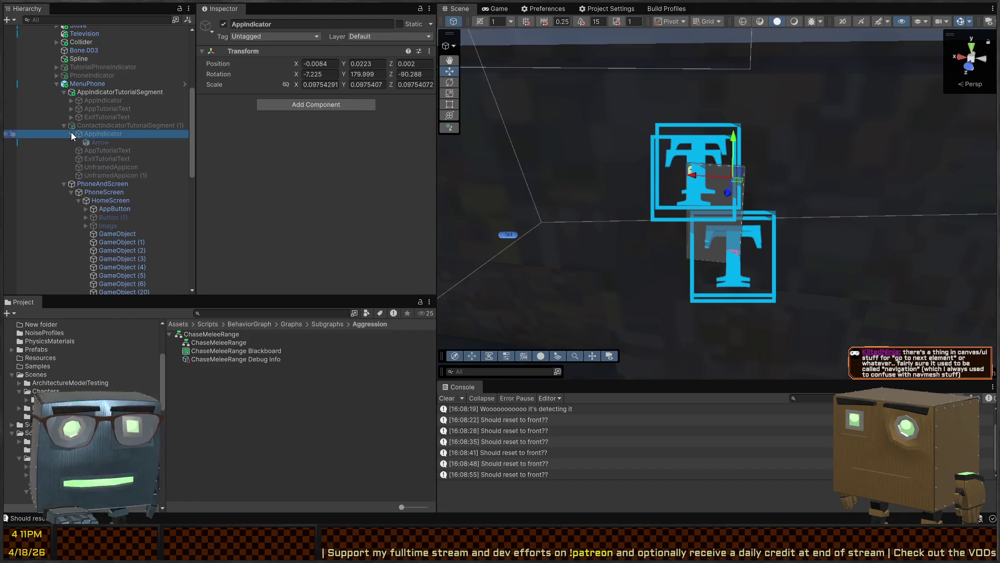
left_click(71, 134)
- Check the PhoneIndicator and TutorialPhoneIndicator objects, then enter Play mode in the Game view
left_click(104, 125)
left_click(125, 92)
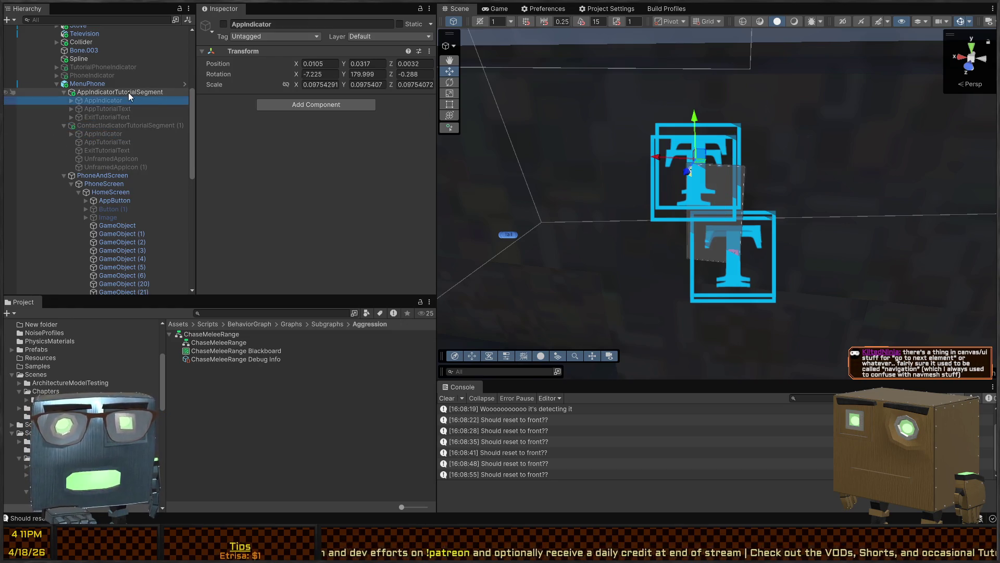
scroll(89, 98, "up", 3)
left_click(101, 106)
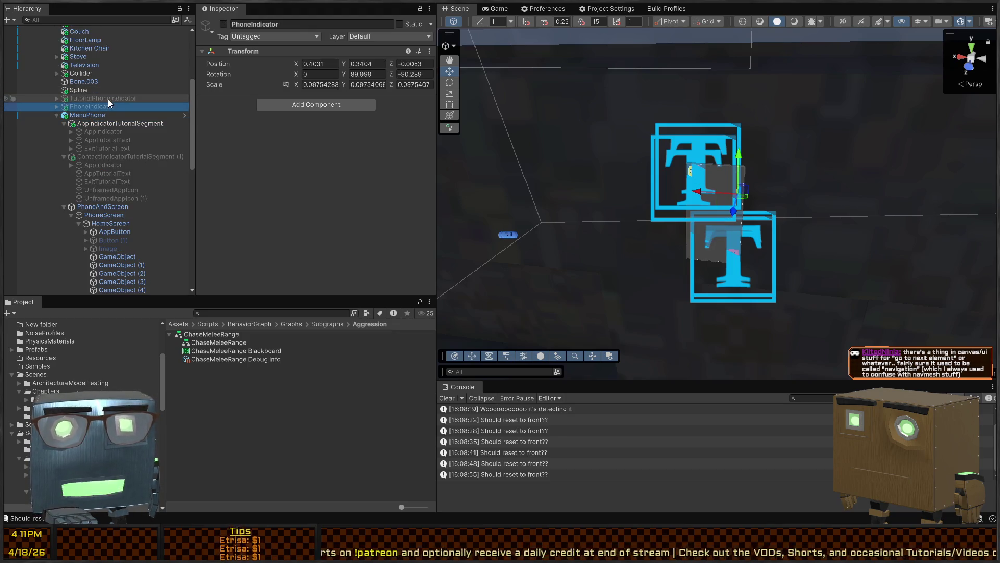
left_click(97, 99)
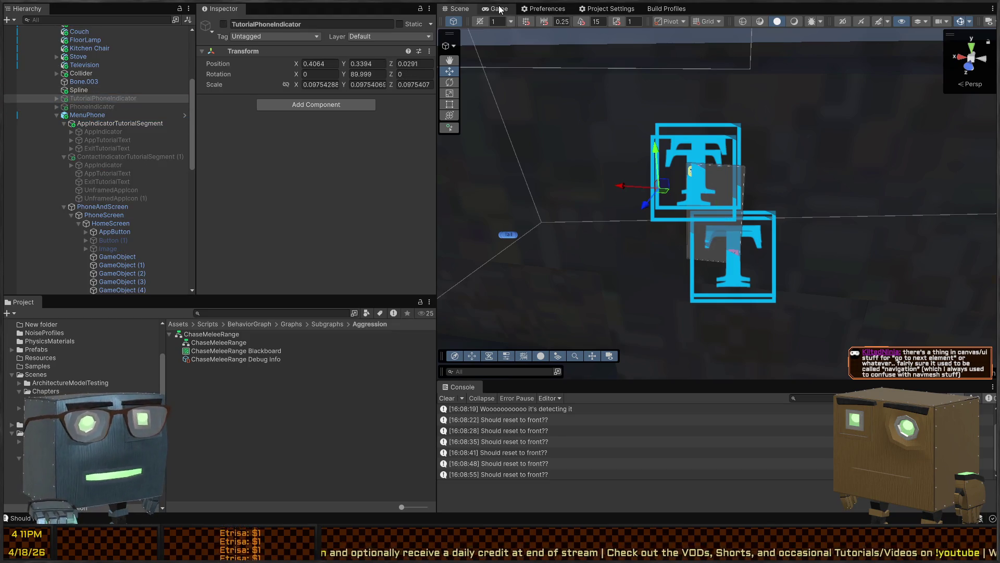
left_click(499, 8)
key("ctrl+p")
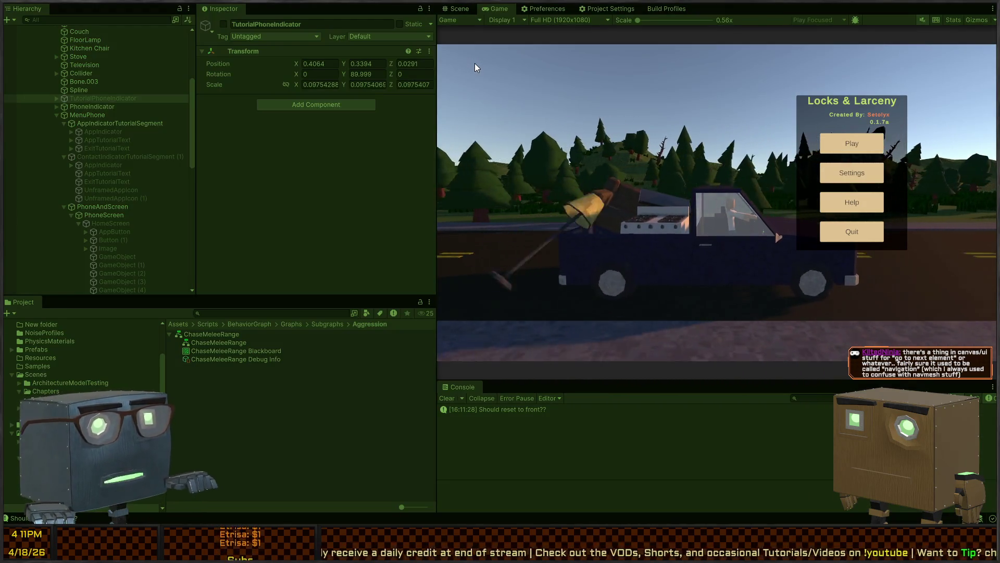
- Run the game briefly, stop Play mode, and frame the contact segment's AppIndicator in the Scene view
key("Return")
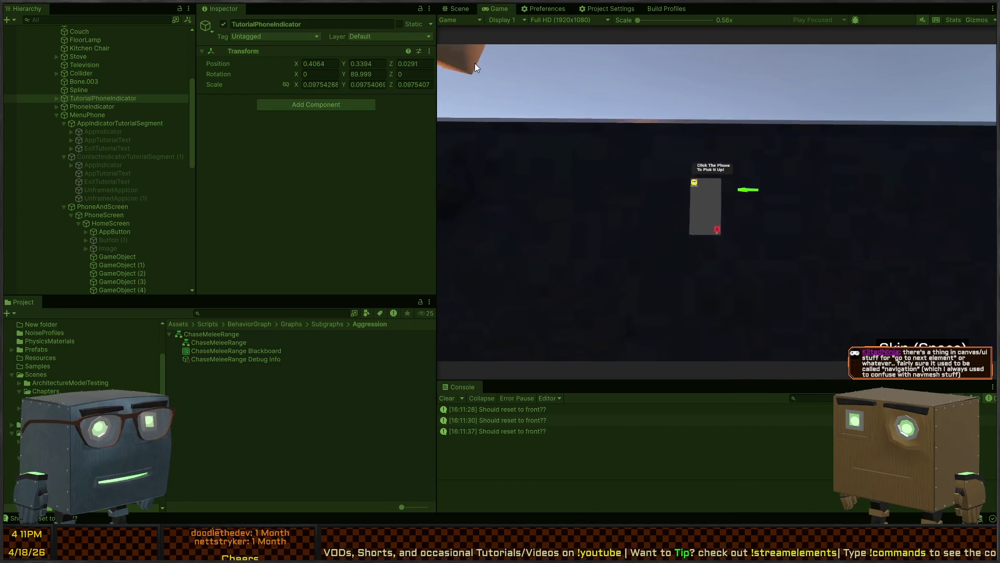
key("ctrl+p")
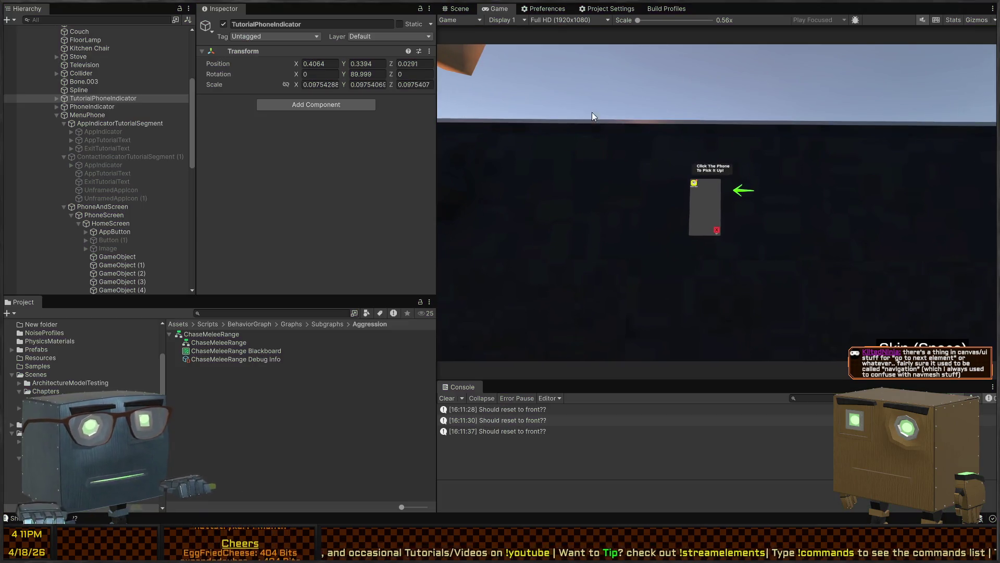
left_click(104, 139)
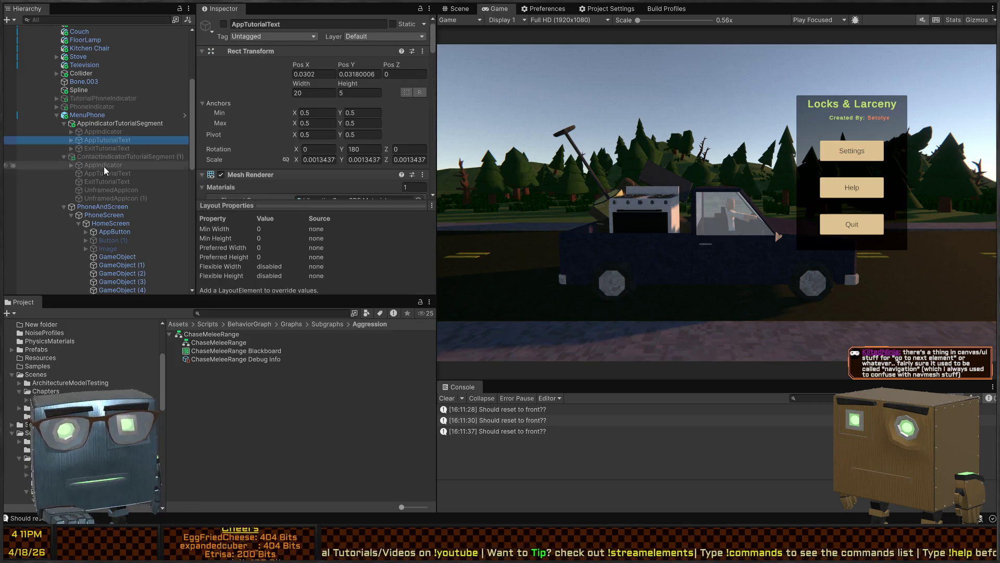
left_click(104, 165)
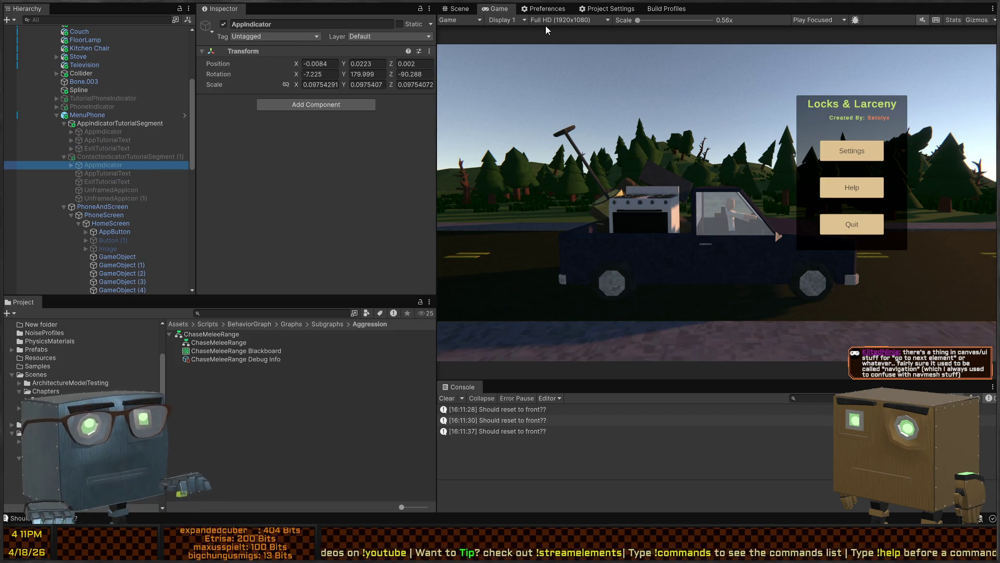
left_click(457, 8)
key("f")
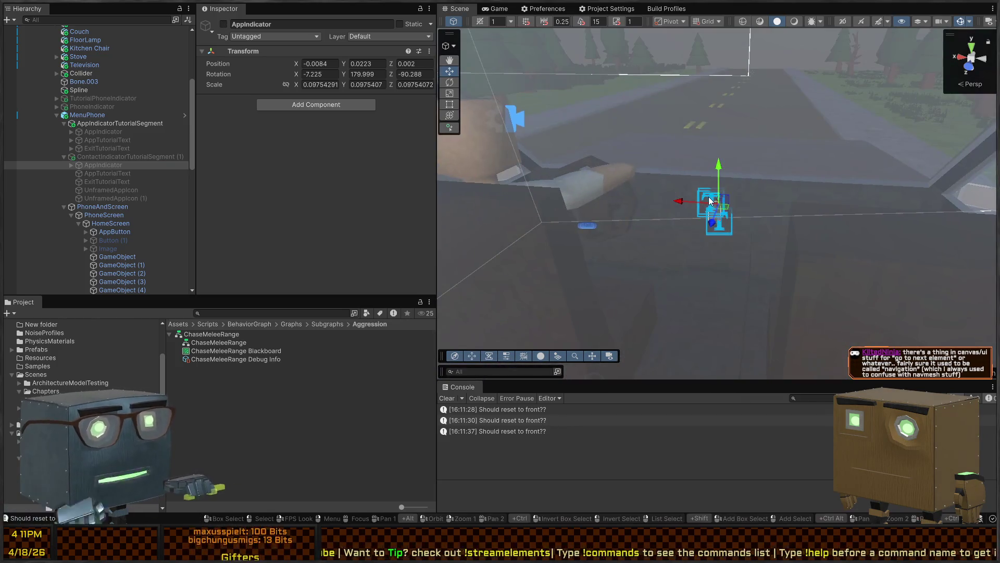
- Frame the app tutorial segment's AppIndicator in the Scene view
left_click(154, 158)
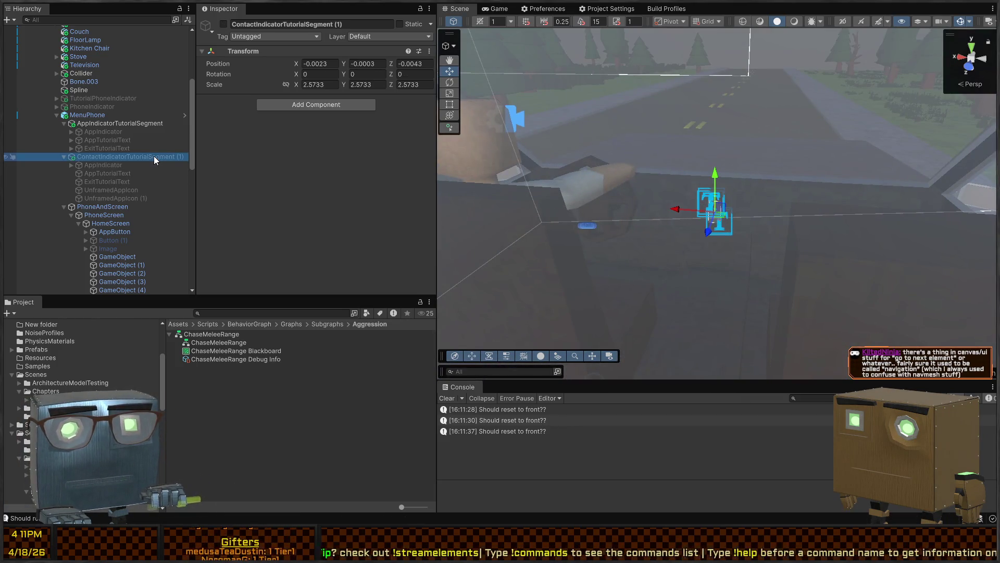
left_click(89, 166)
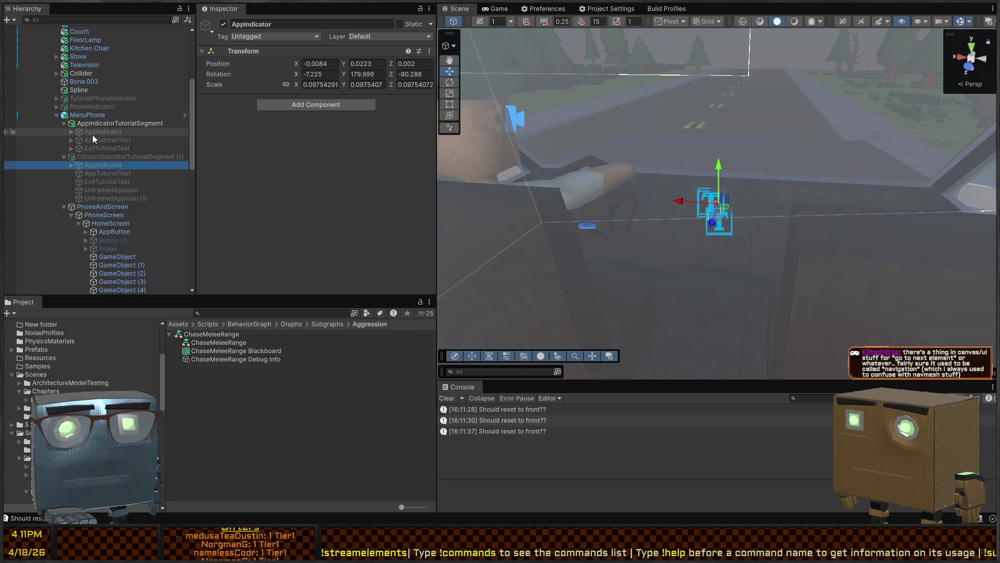
left_click(111, 125)
left_click(111, 129)
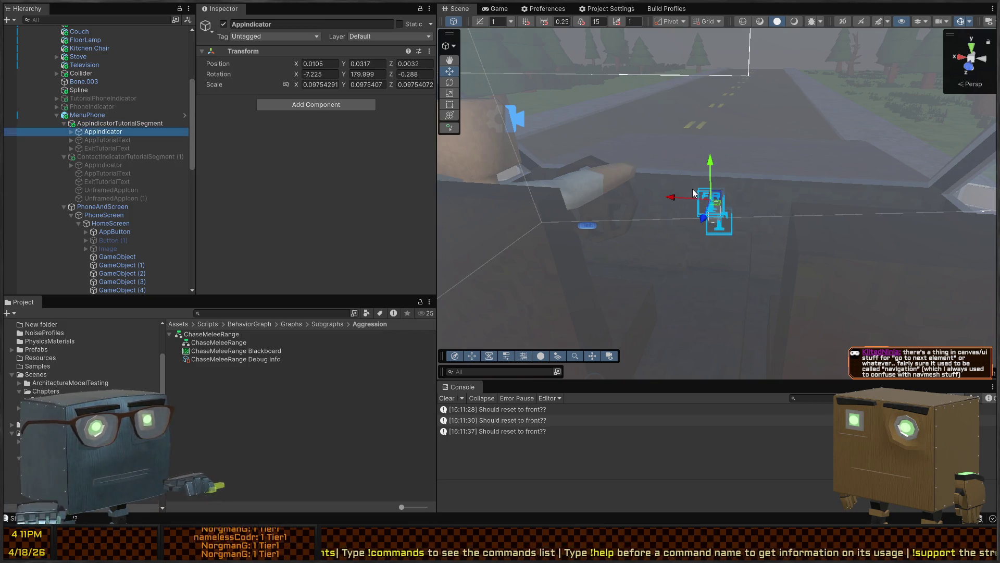
key("f")
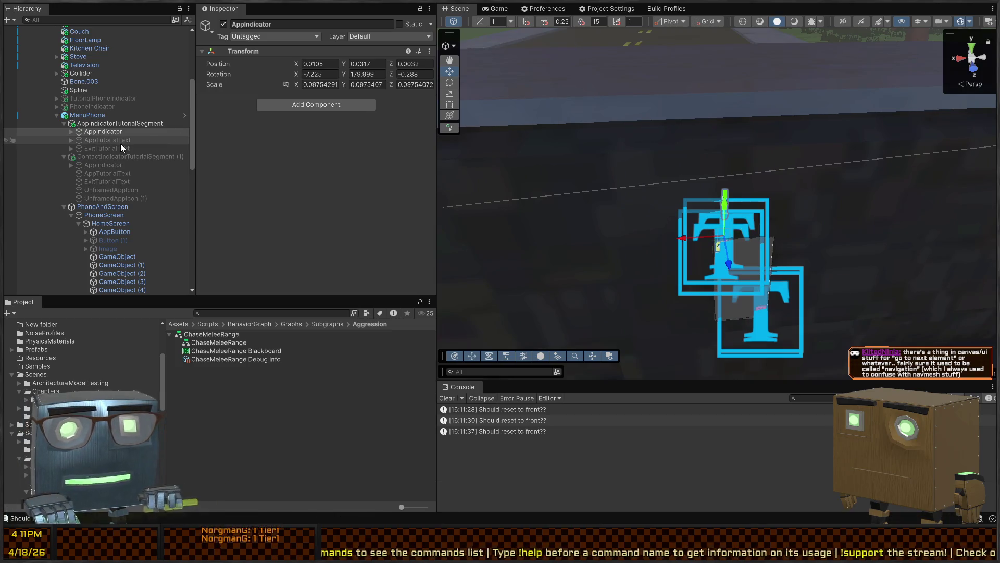
- Preview AppTutorialText by toggling it on and off, then activate ExitTutorialText and enter Play mode
left_click(125, 141)
key("alt+shift+a")
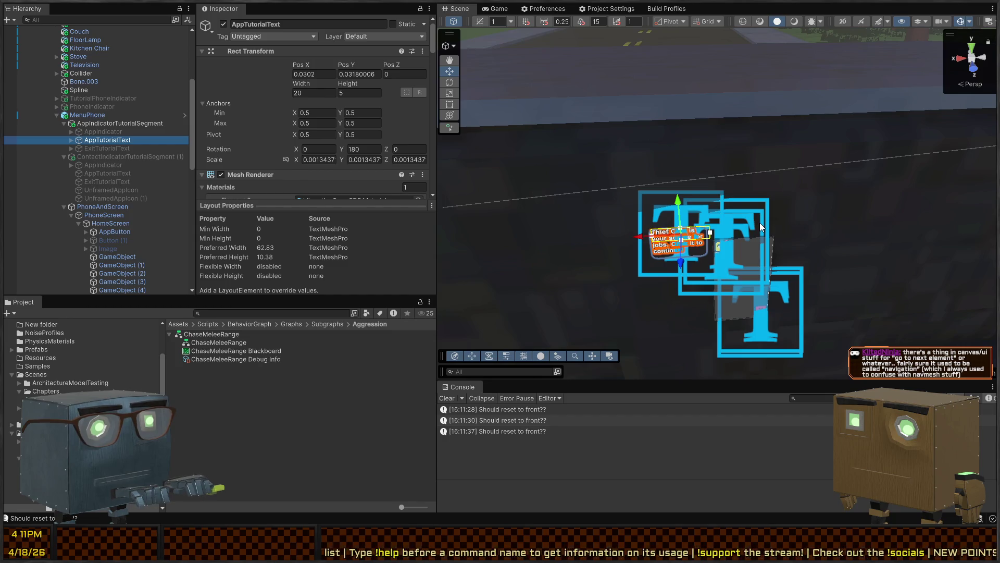
key("alt+shift+a")
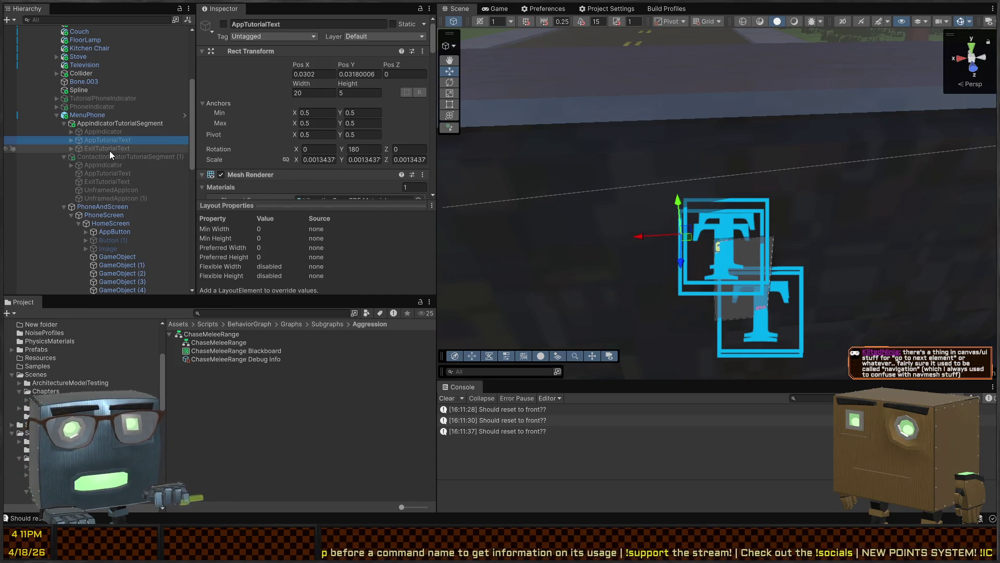
left_click(109, 151)
key("alt+shift+a")
key("alt+shift+a")
key("ctrl+p")
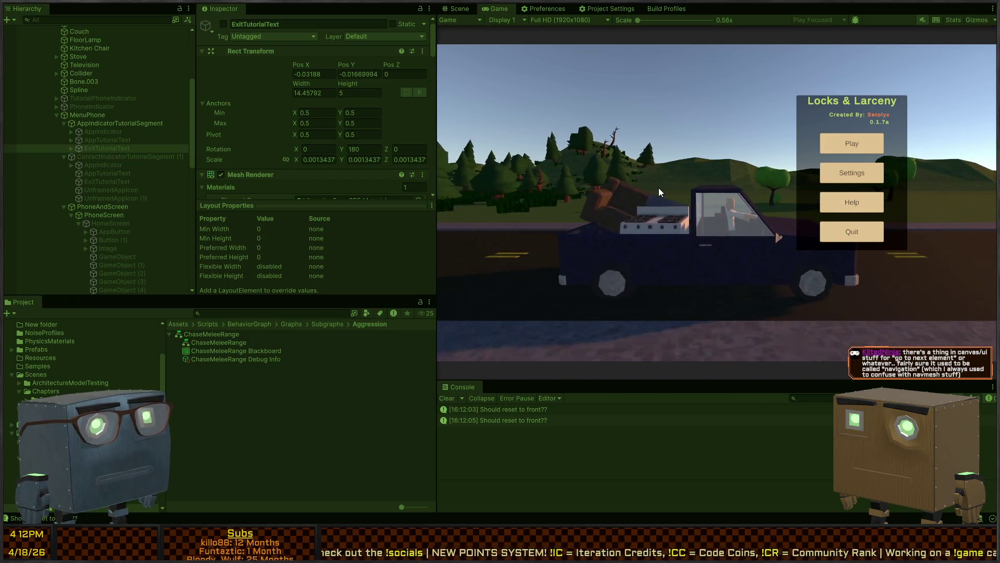
- Restart Play mode, start the game from the title menu, watch the phone tutorial, then stop
key("ctrl+p")
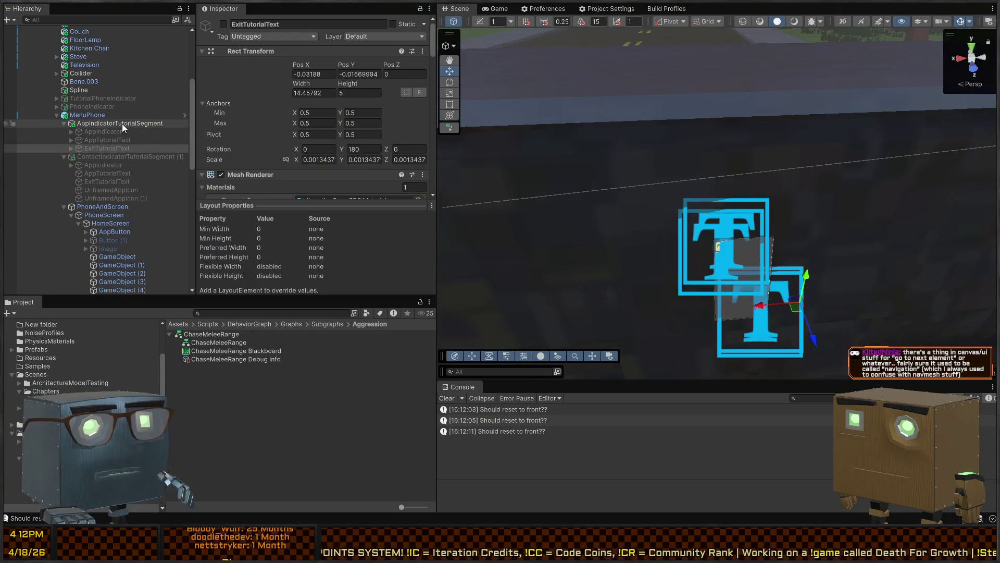
key("ctrl+p")
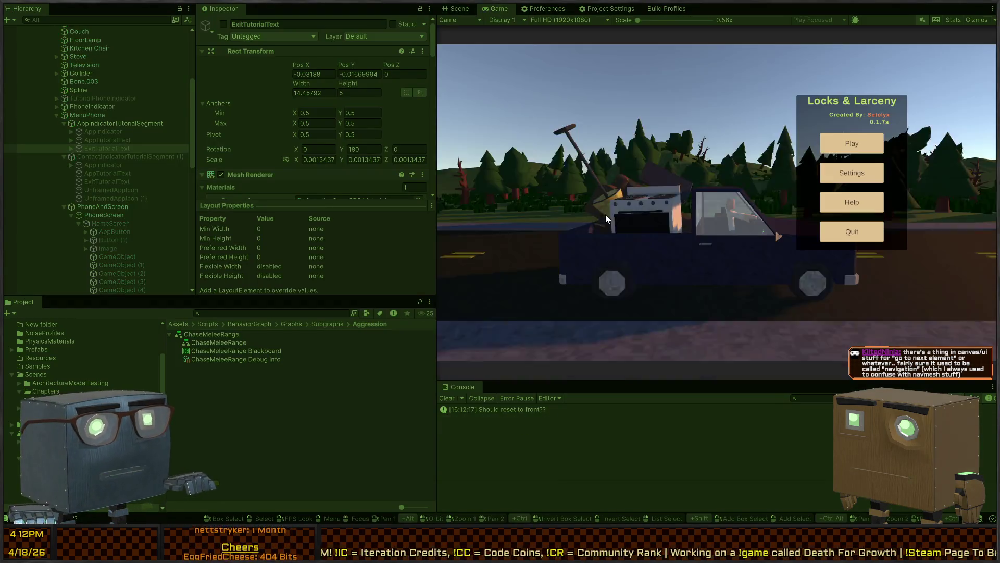
key("Return")
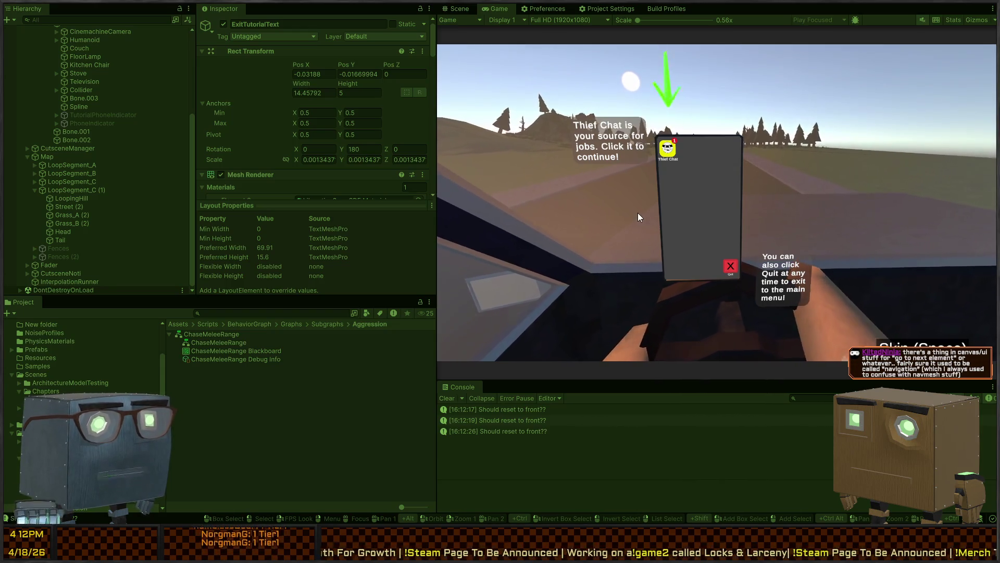
key("ctrl+p")
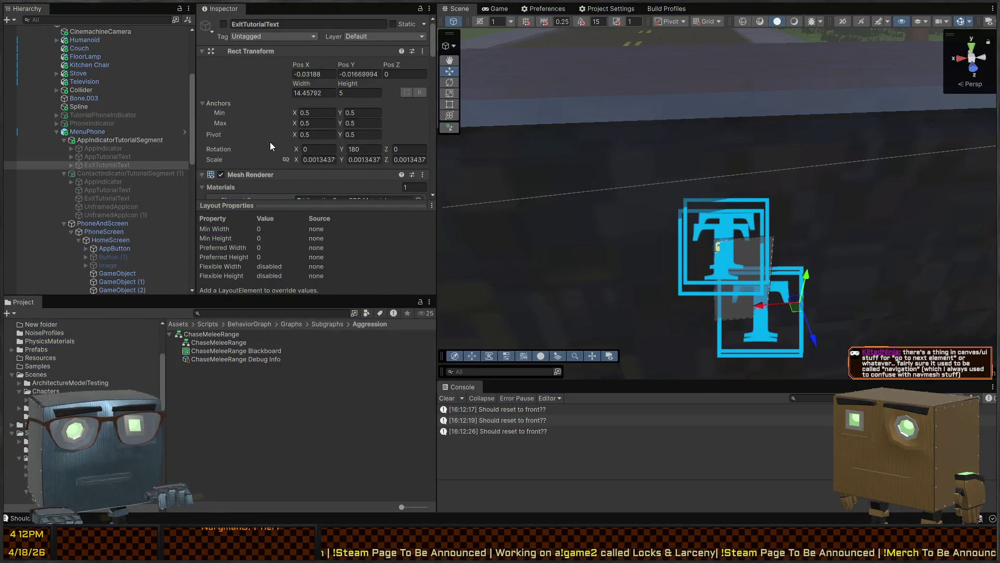
- Inspect the contact and app segments' indicator, icon and tutorial text objects
scroll(212, 144, "down", 3)
left_click(109, 174)
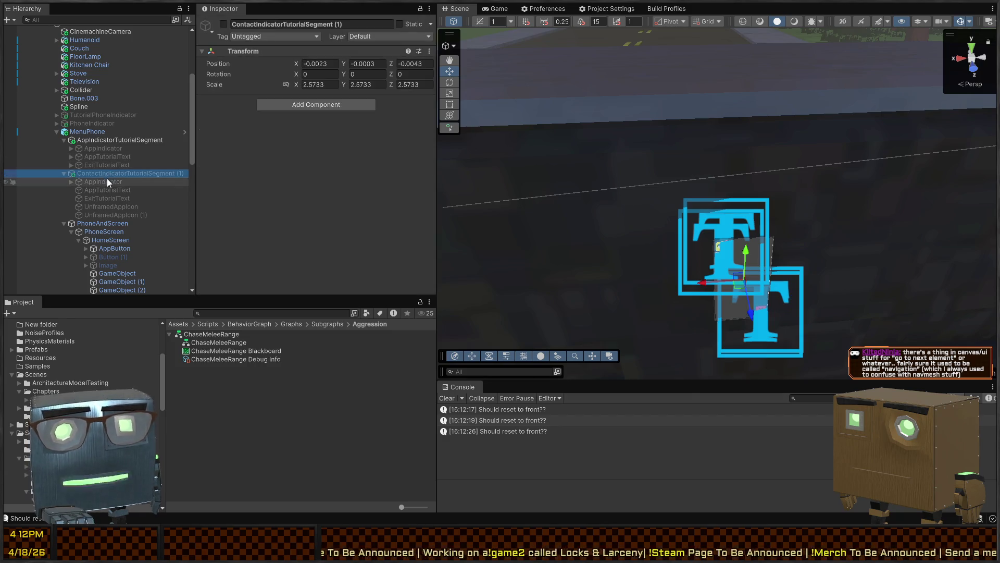
left_click(99, 197)
left_click(99, 207)
scroll(264, 143, "down", 2)
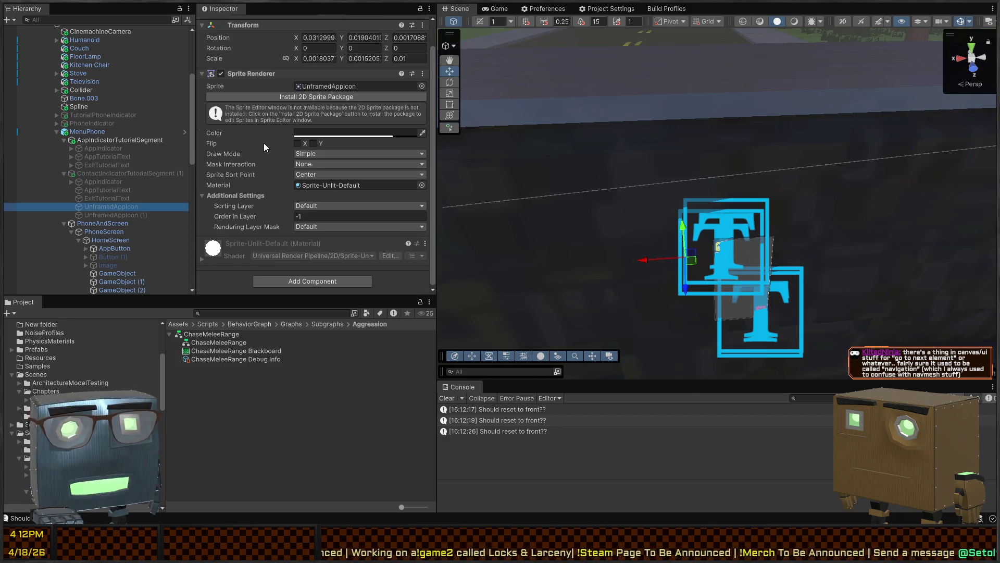
left_click(122, 215)
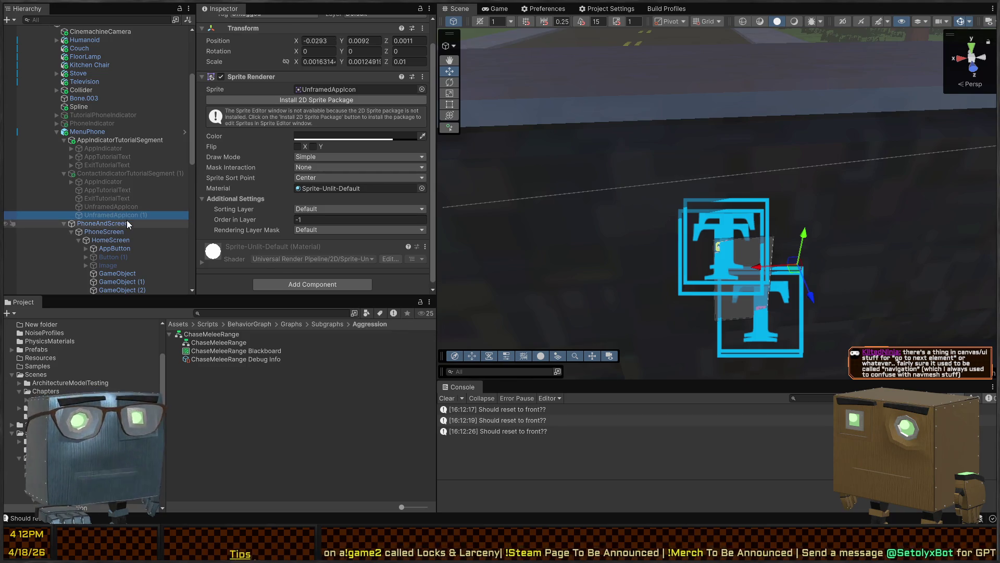
left_click(112, 148)
left_click(96, 156)
left_click(88, 190)
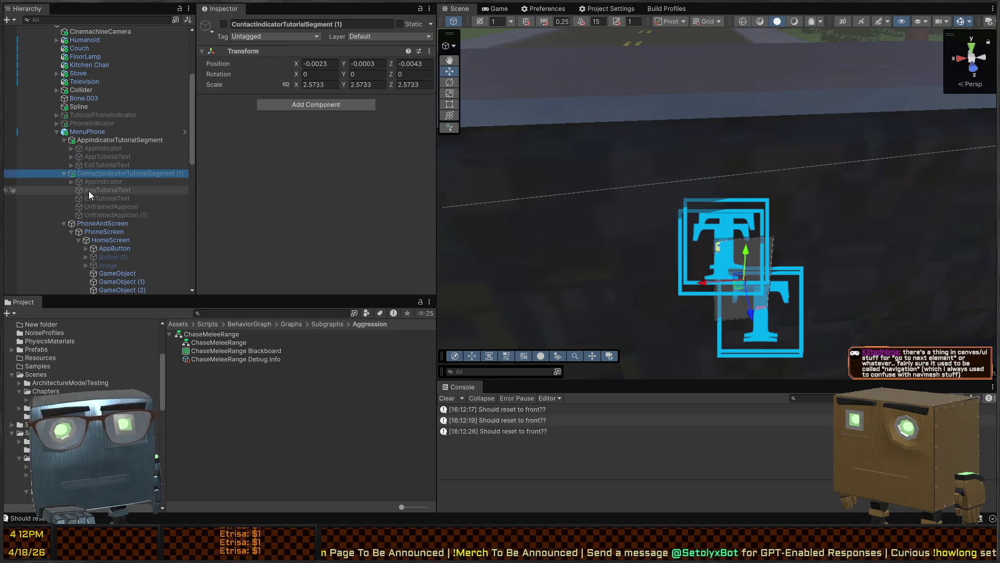
left_click(106, 182)
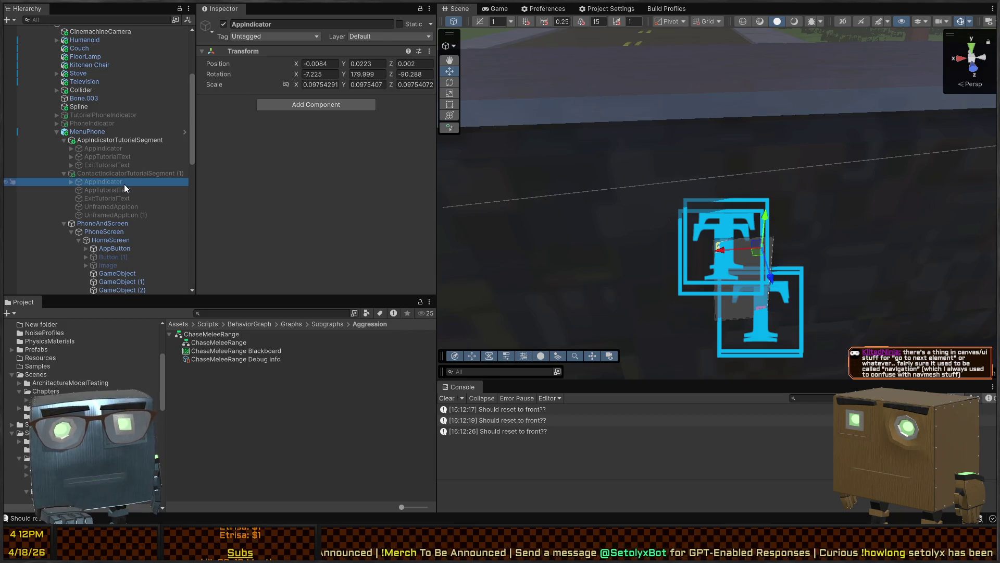
left_click(116, 190)
left_click(108, 149)
left_click(107, 155)
- Review the tutorial texts' Timed Action targeting AppButton, then start a fresh play test
scroll(307, 132, "down", 15)
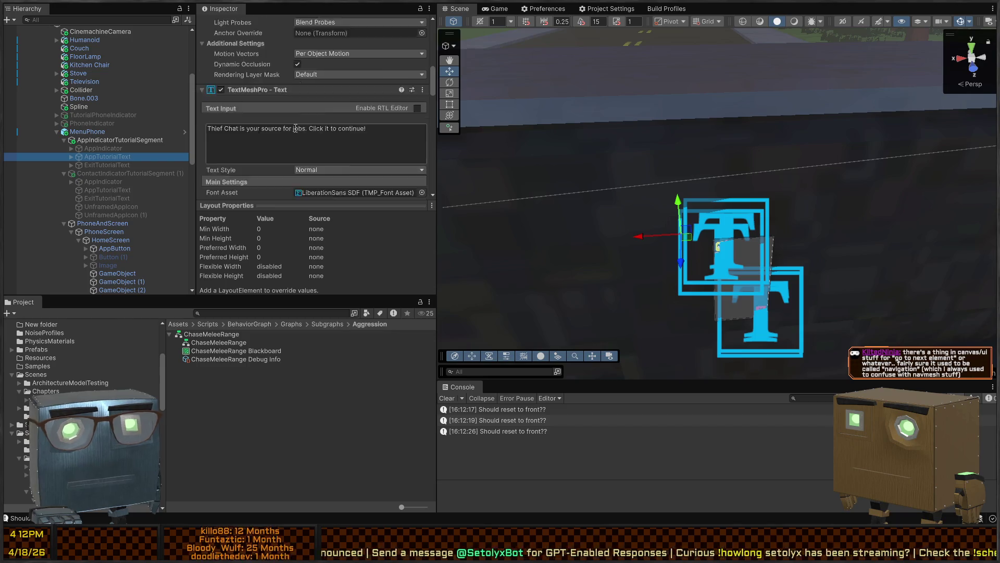
scroll(293, 127, "down", 3)
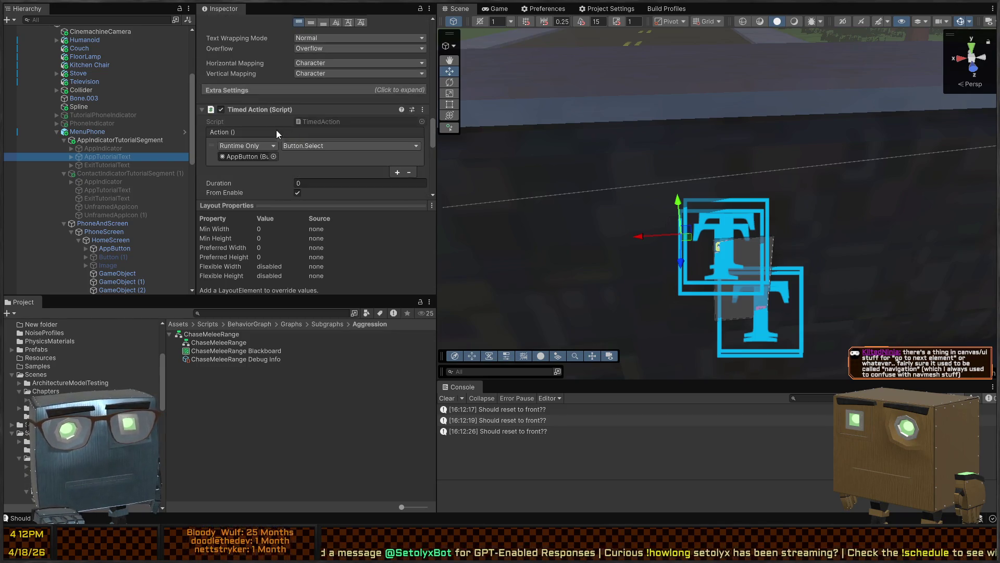
scroll(286, 141, "down", 1)
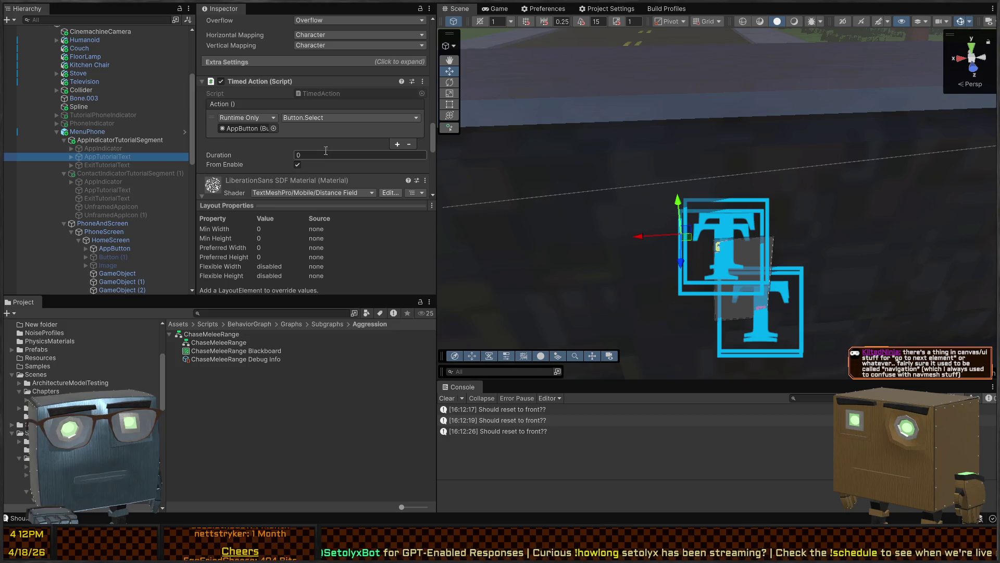
left_click(101, 165)
left_click(103, 157)
left_click(239, 127)
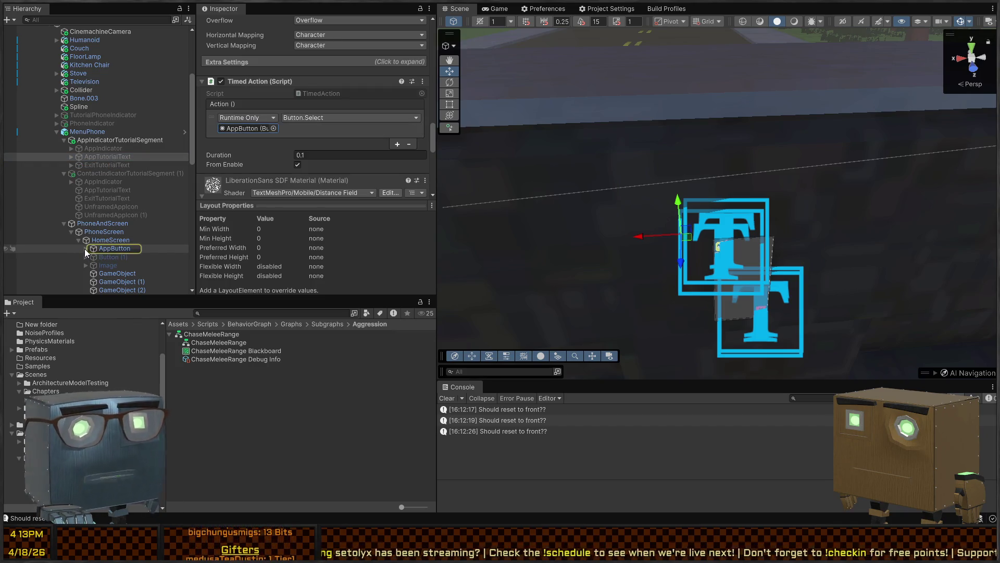
left_click(125, 165)
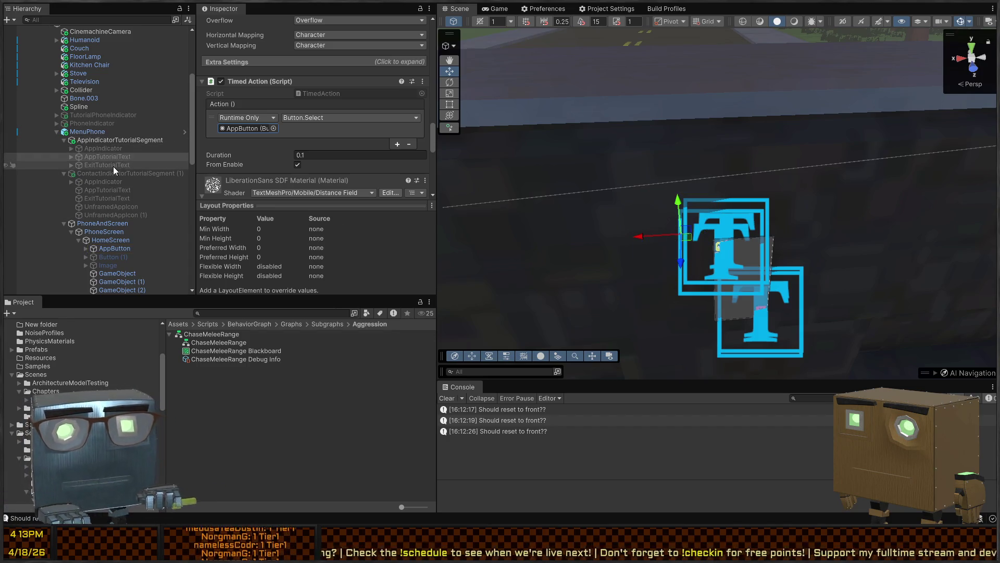
left_click(120, 157)
left_click(100, 166)
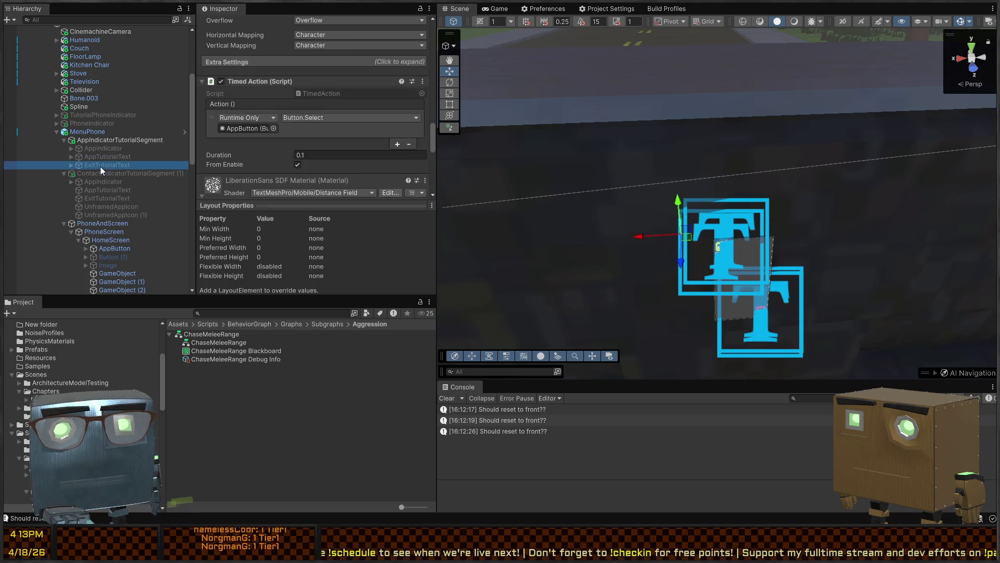
scroll(289, 141, "down", 5)
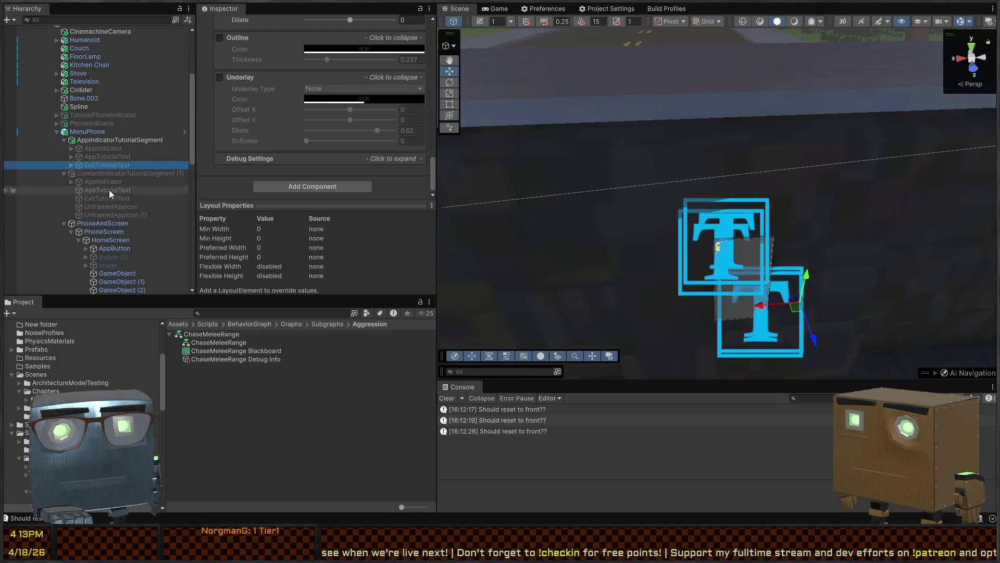
key("ctrl+p")
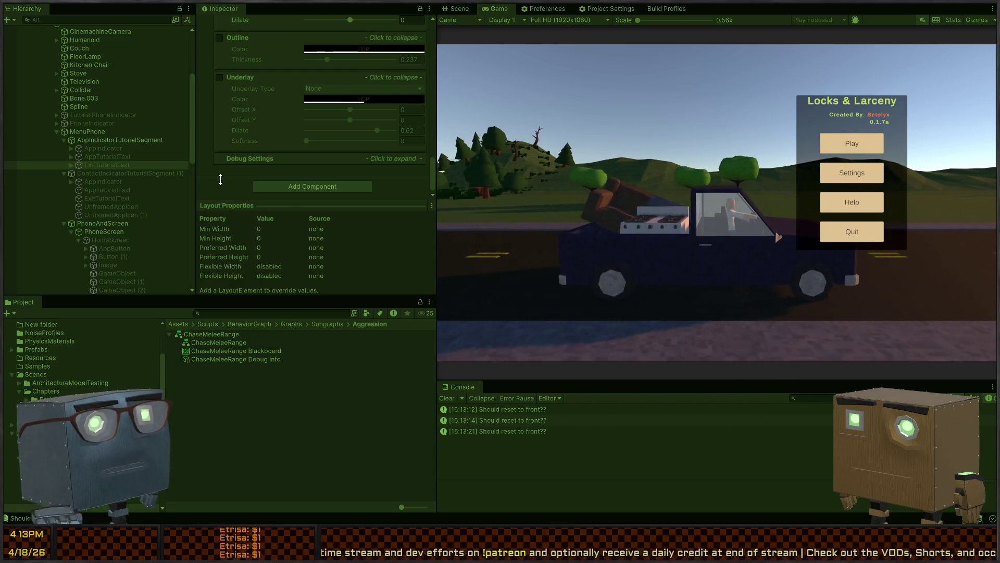
key("ctrl+p")
key("ctrl+p")
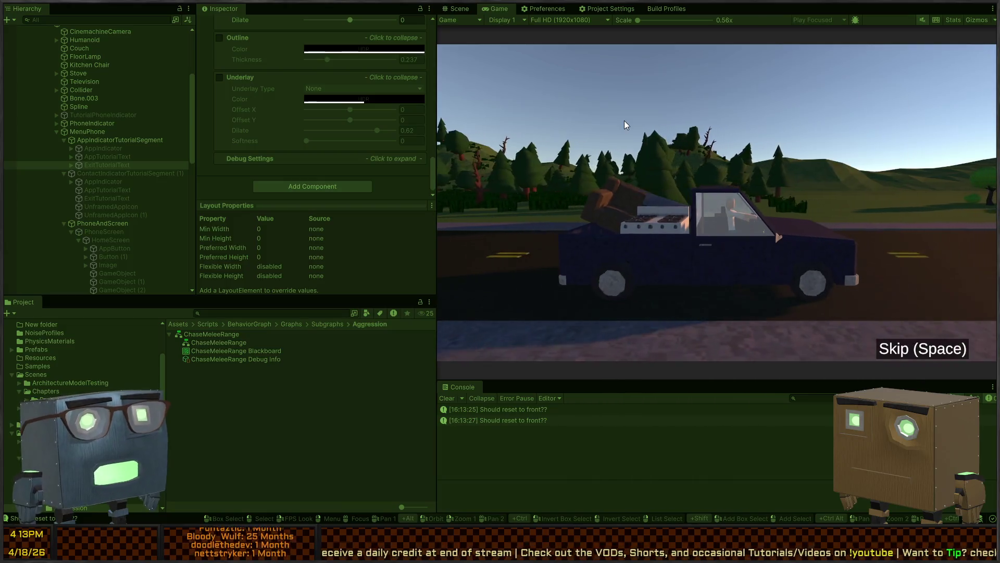
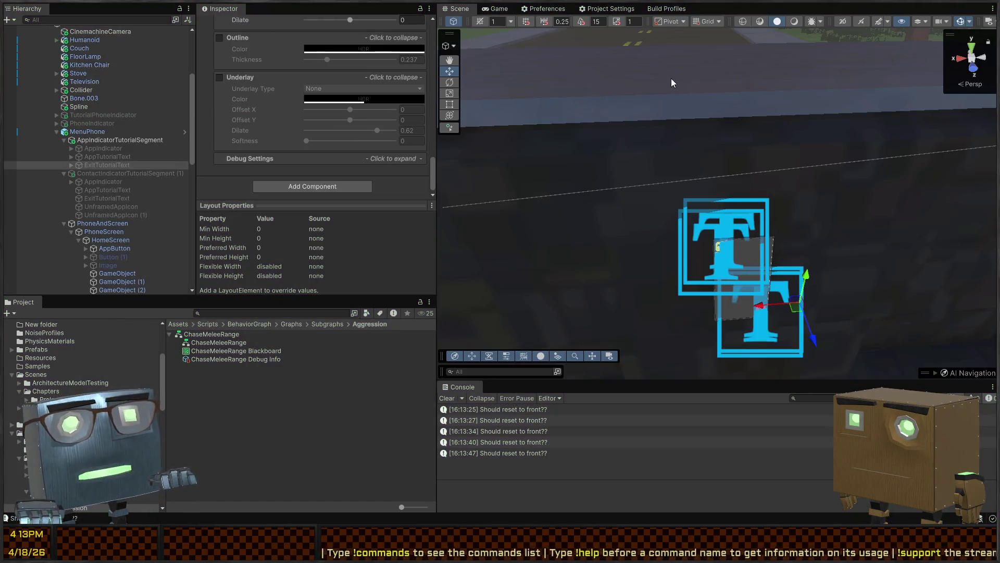
- Move the scene view outside the truck and inspect the AppIndicatorTutorialSegment and AppIndicator objects
mouse_move(778, 156)
left_mouse_down()
mouse_move(698, 167)
mouse_move(415, 128)
left_mouse_up()
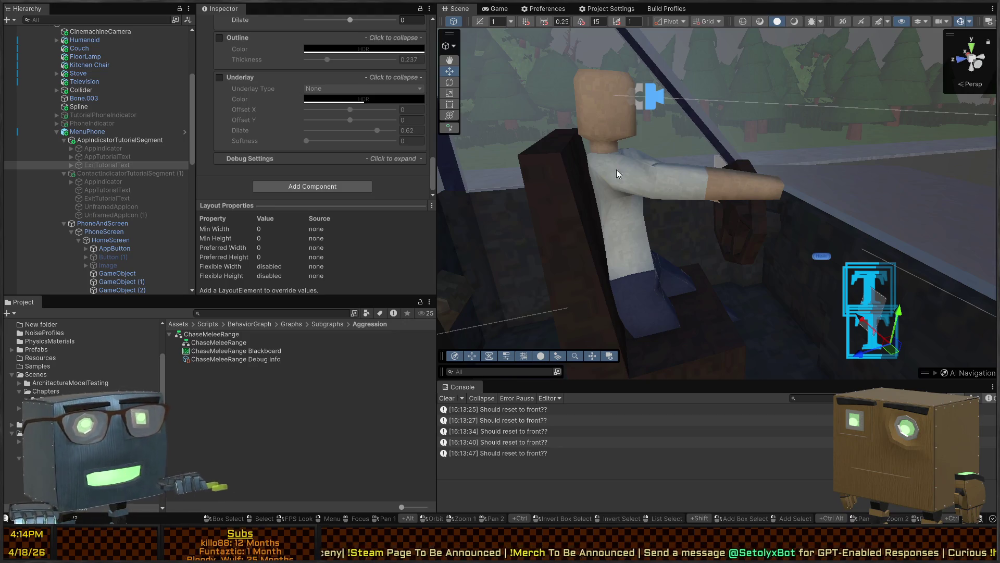
left_click_drag(603, 188, 537, 207)
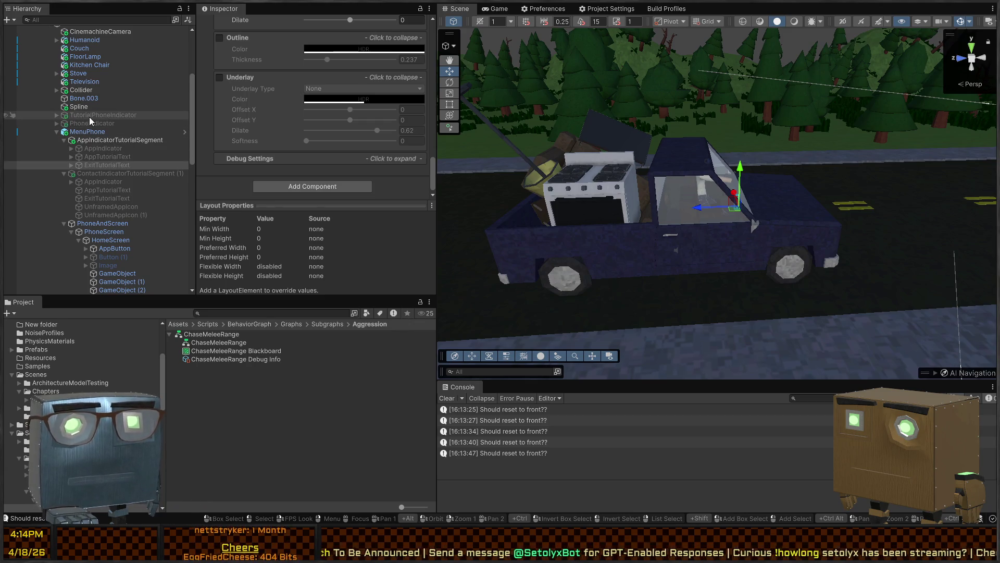
scroll(95, 113, "up", 3)
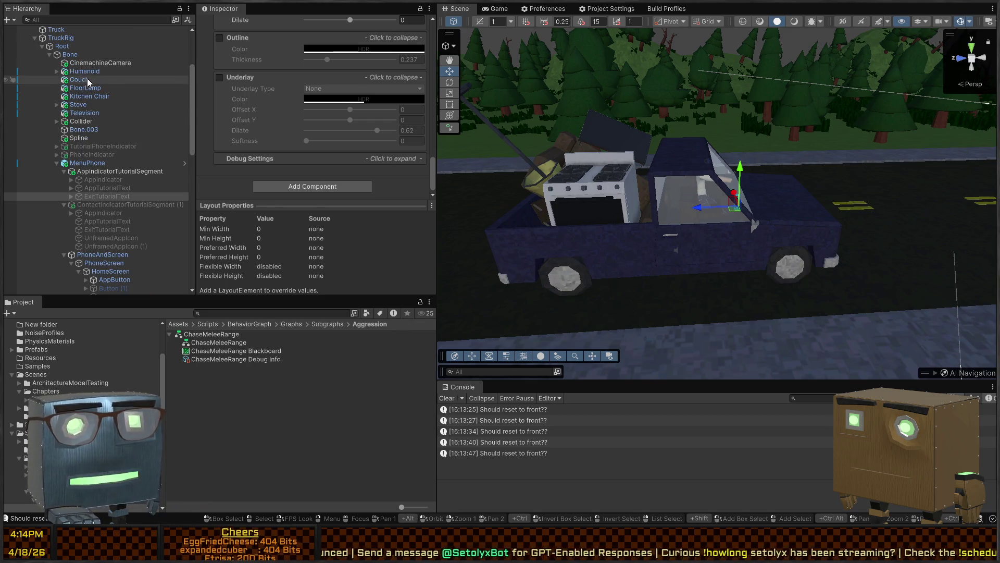
left_click(101, 170)
left_click(98, 187)
left_click(99, 179)
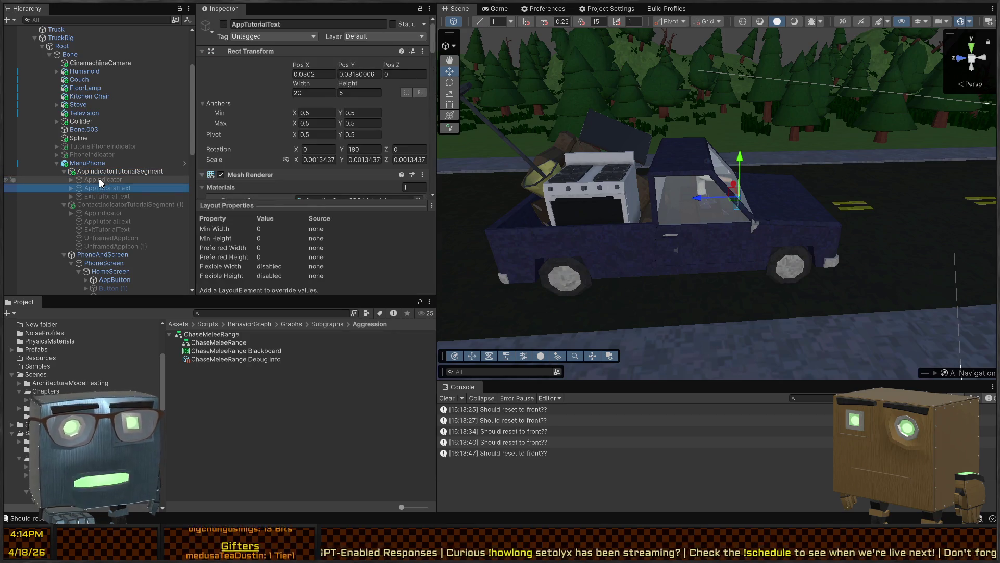
- Filter the Hierarchy with the search term t=TimedAction
left_click(116, 172)
left_click(94, 20)
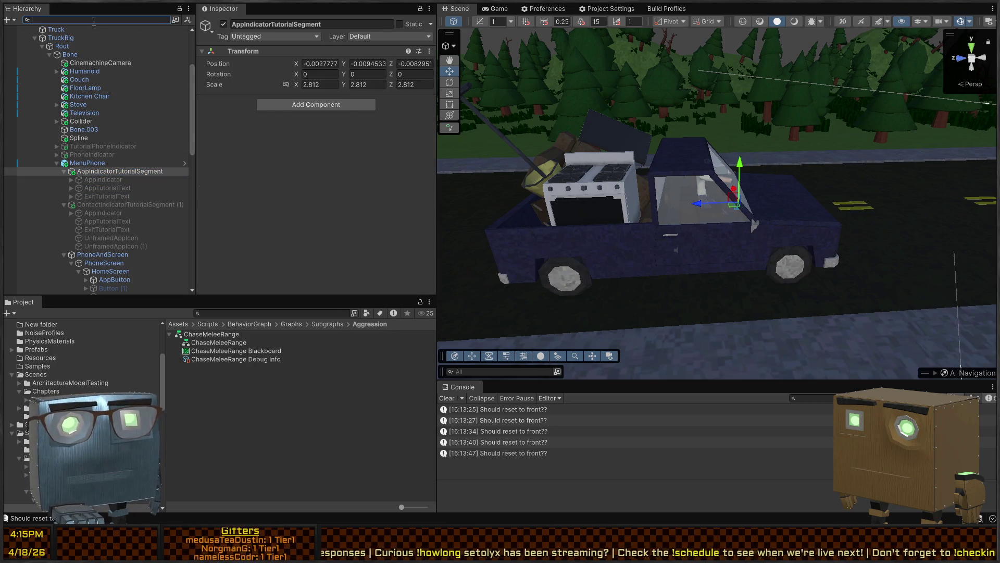
type("tuTimedEvent")
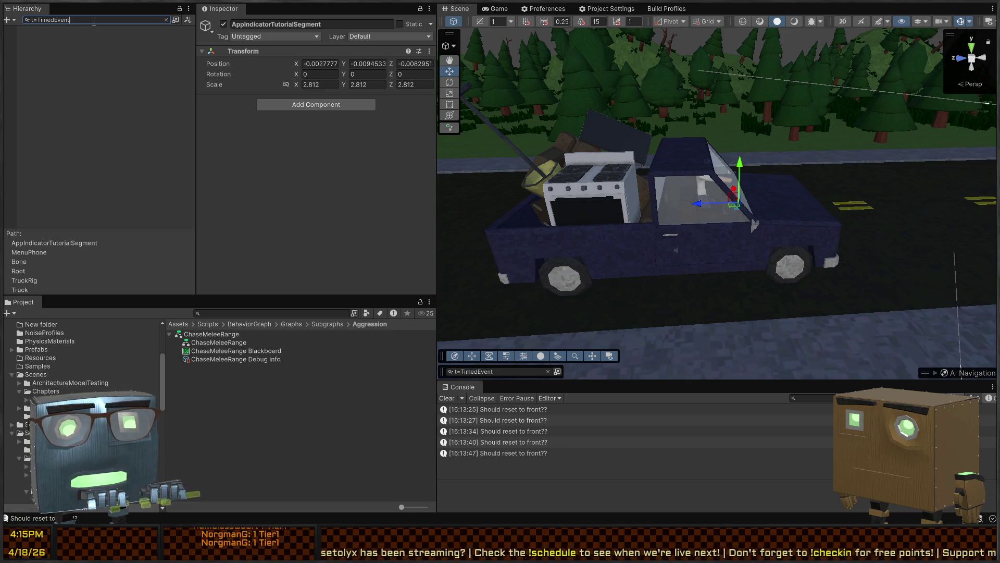
key("BackSpace")
key("BackSpace")
key("BackSpace")
type("Action")
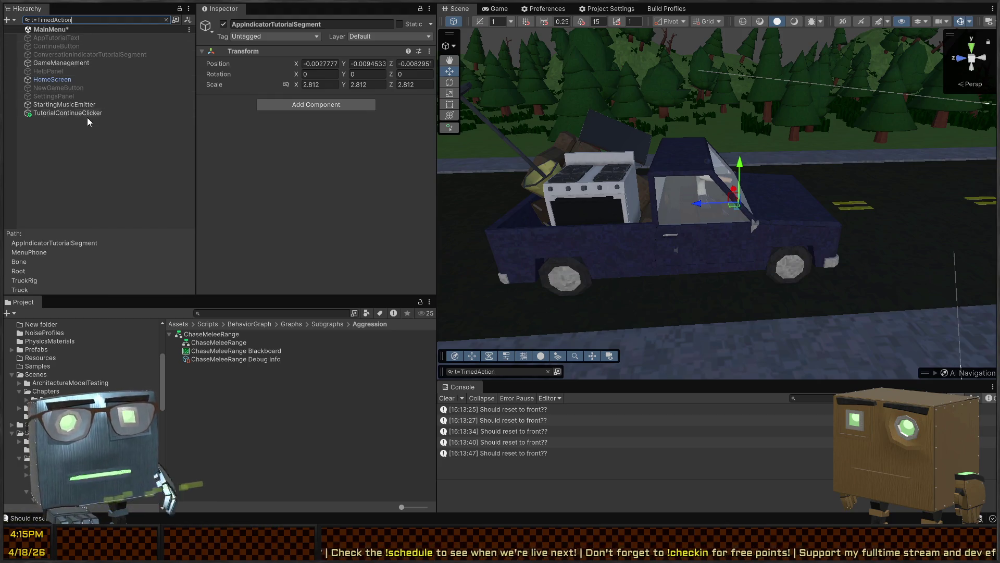
- Select TutorialContinueClicker and frame it in the scene view
left_click(88, 118)
left_click(93, 112)
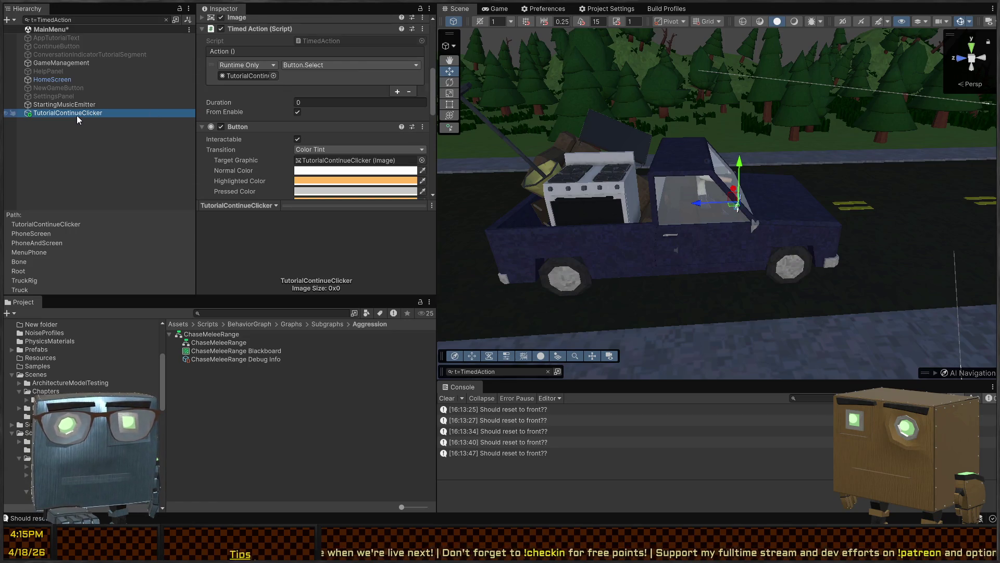
left_click(247, 76)
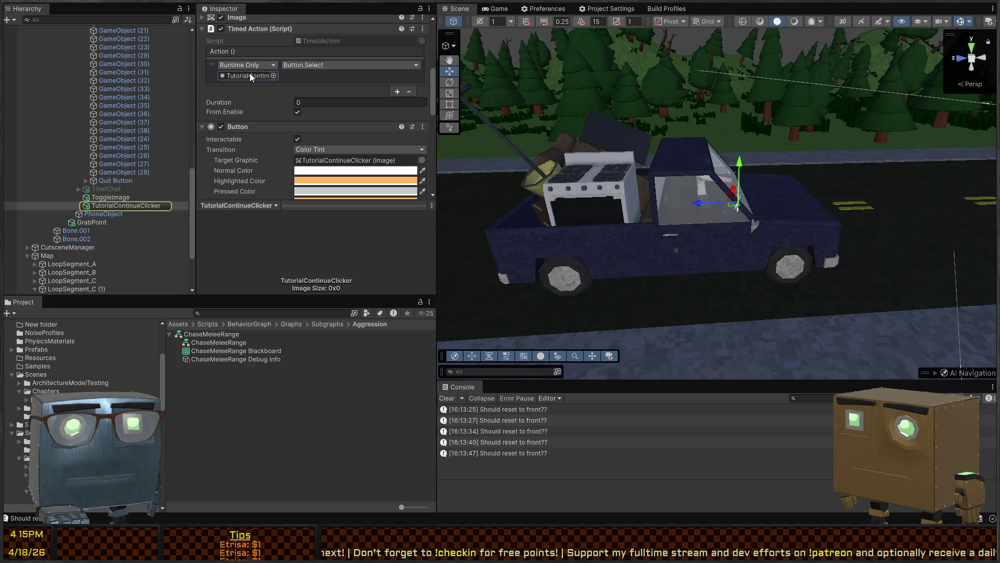
double_click(132, 205)
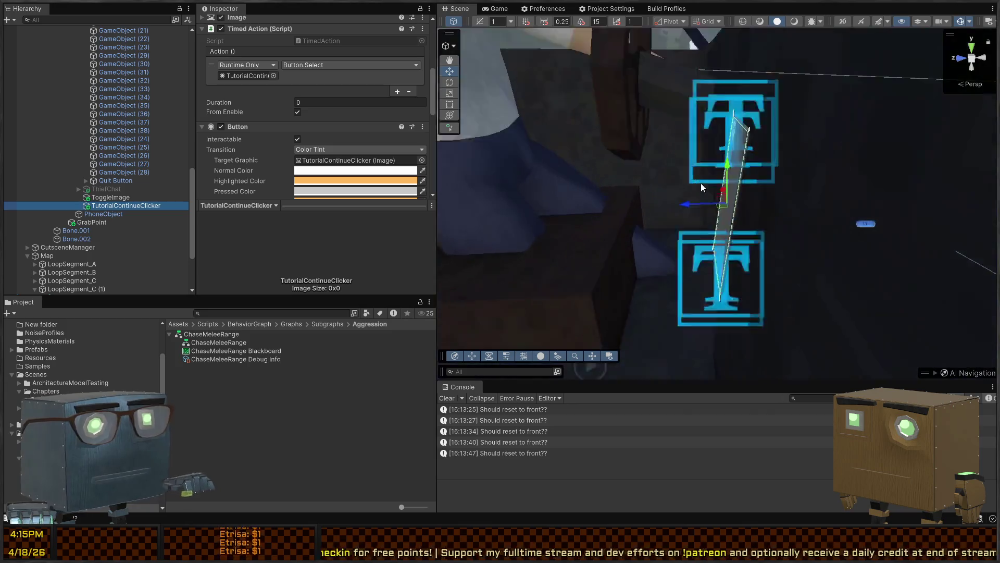
left_click_drag(732, 181, 895, 183)
scroll(286, 103, "up", 2)
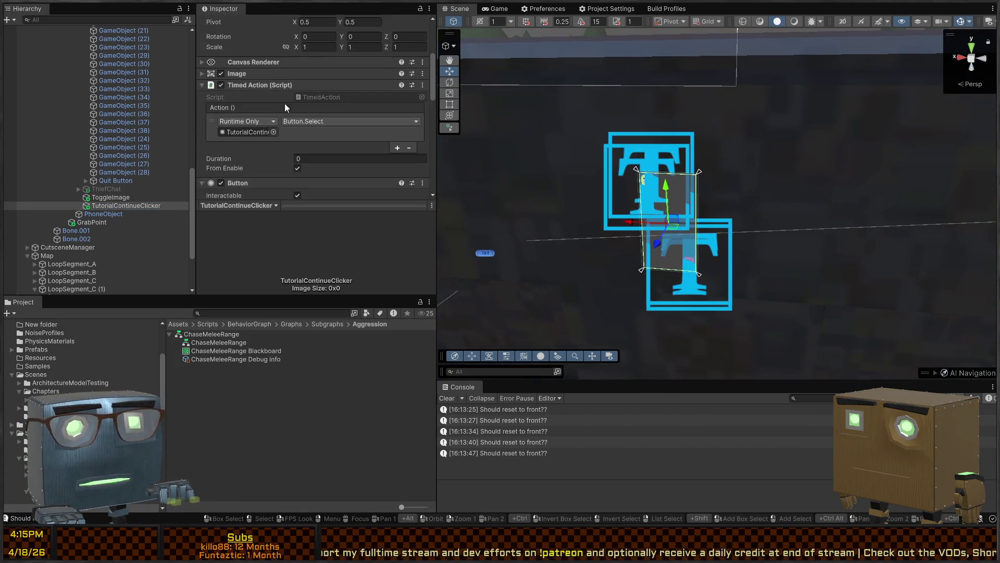
scroll(244, 136, "down", 2)
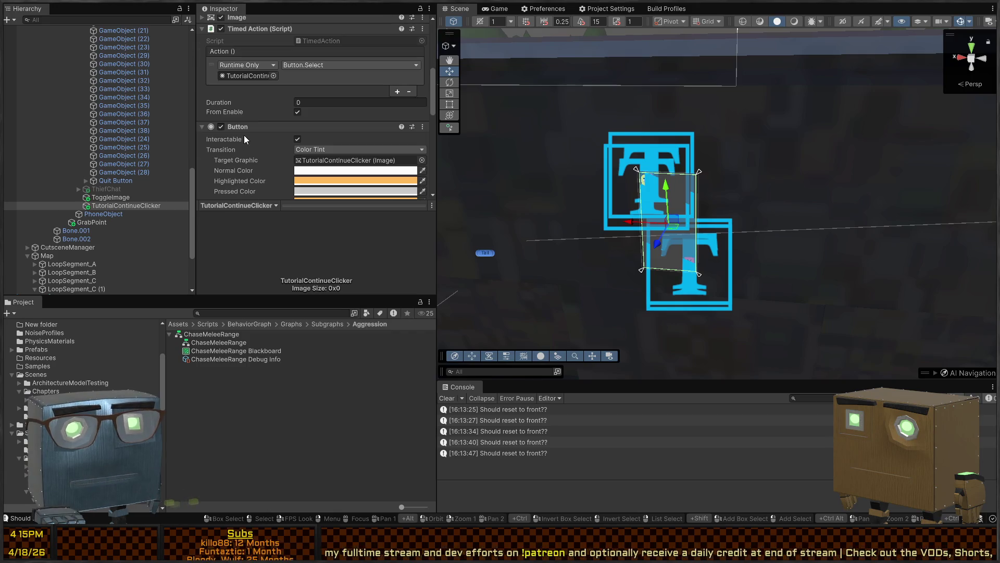
left_click(101, 205)
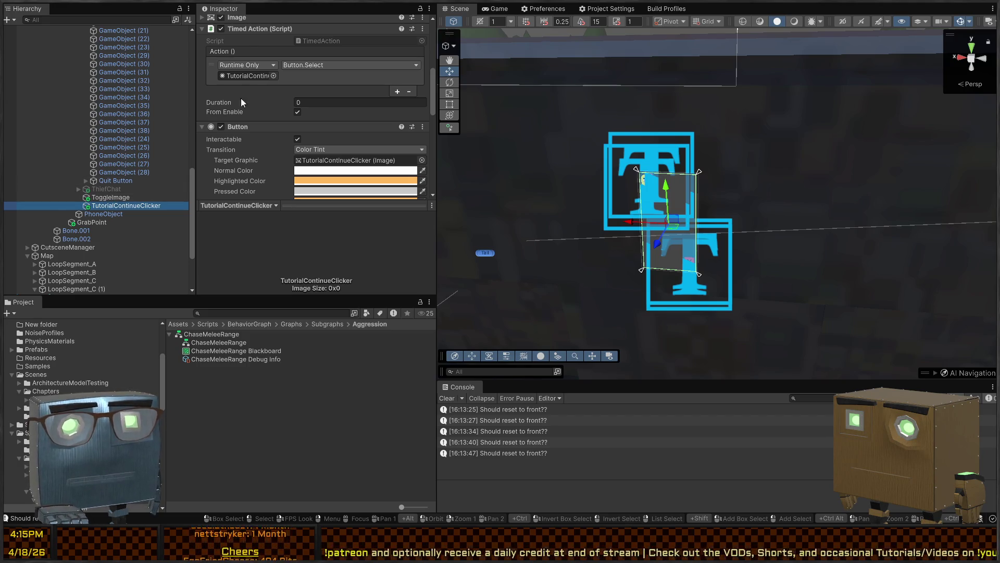
- Drag TutorialContinueClicker's SetActive call to the end of the On Click list, then select ToggleImage
scroll(233, 135, "up", 2)
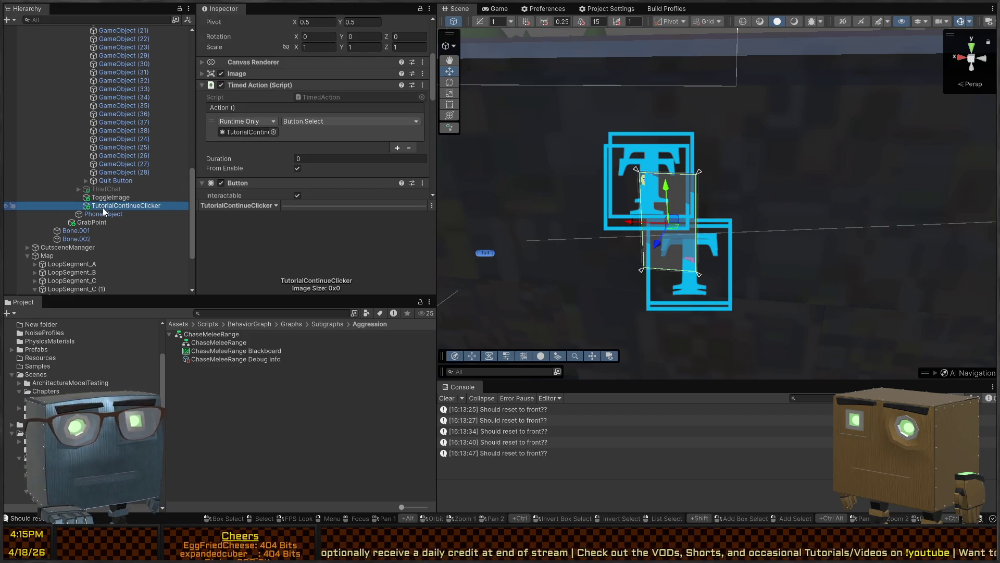
left_click(252, 133)
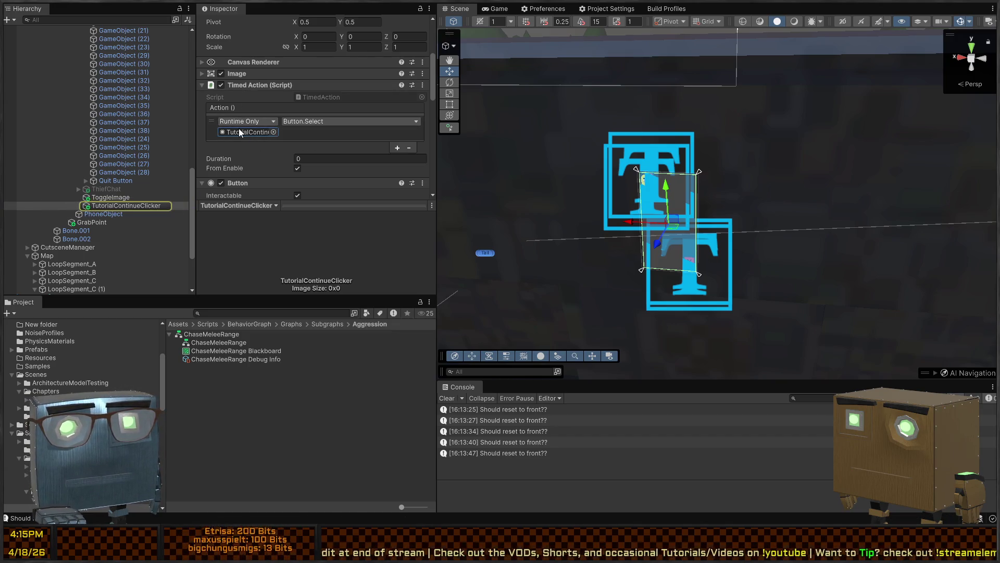
scroll(240, 151, "down", 1)
scroll(240, 154, "down", 8)
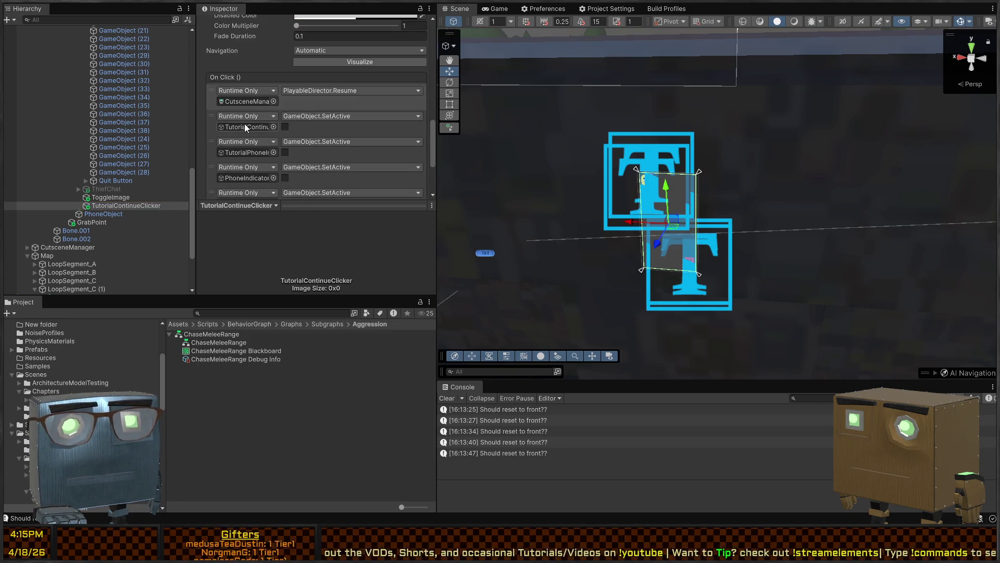
scroll(234, 123, "down", 1)
scroll(234, 122, "down", 1)
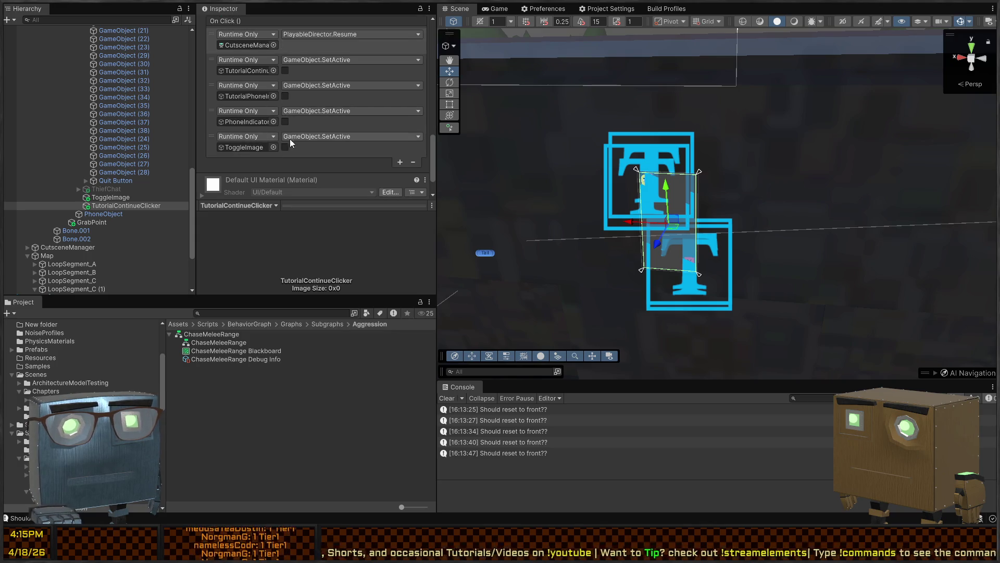
left_click(253, 72)
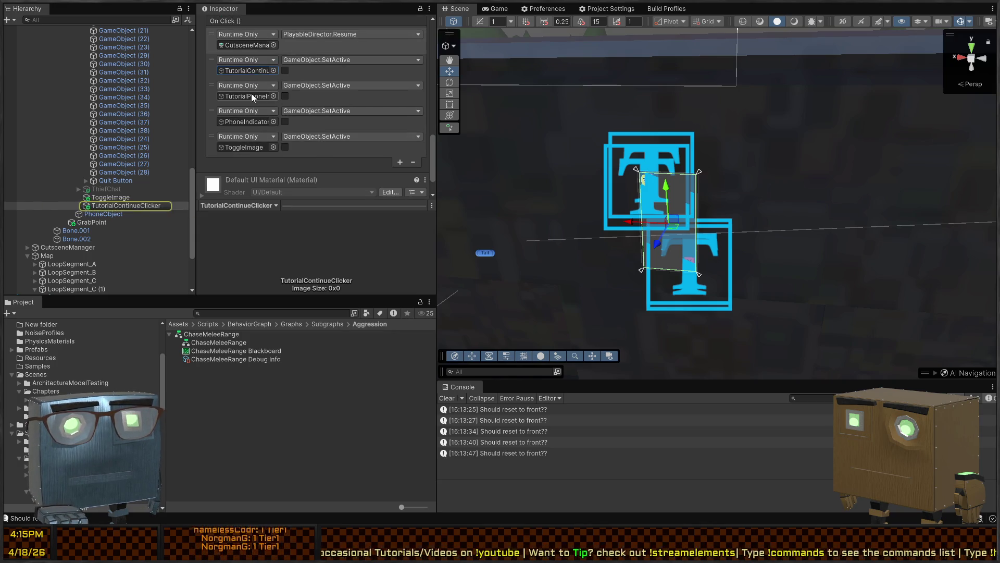
left_click(251, 94)
left_click(248, 70)
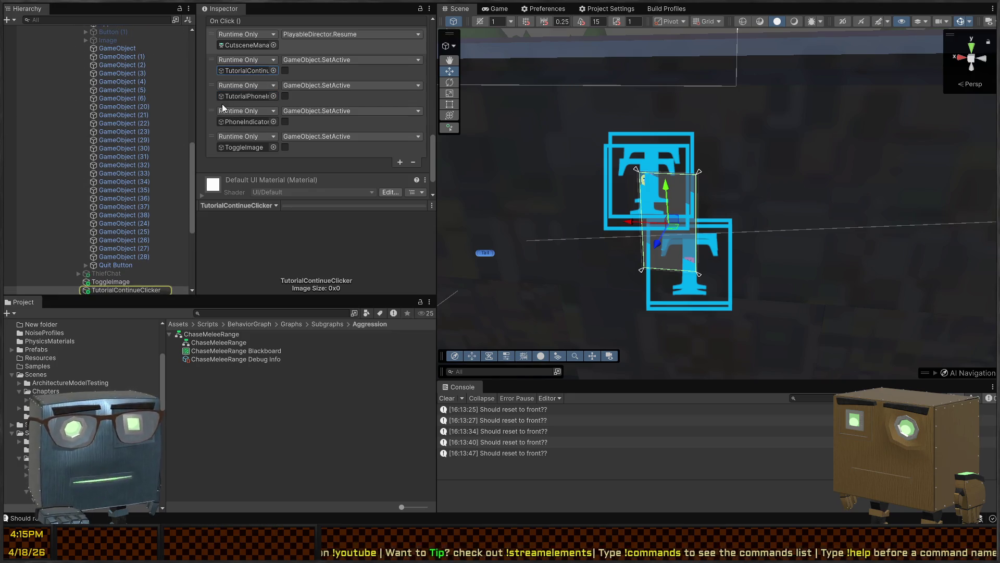
left_click_drag(213, 62, 220, 139)
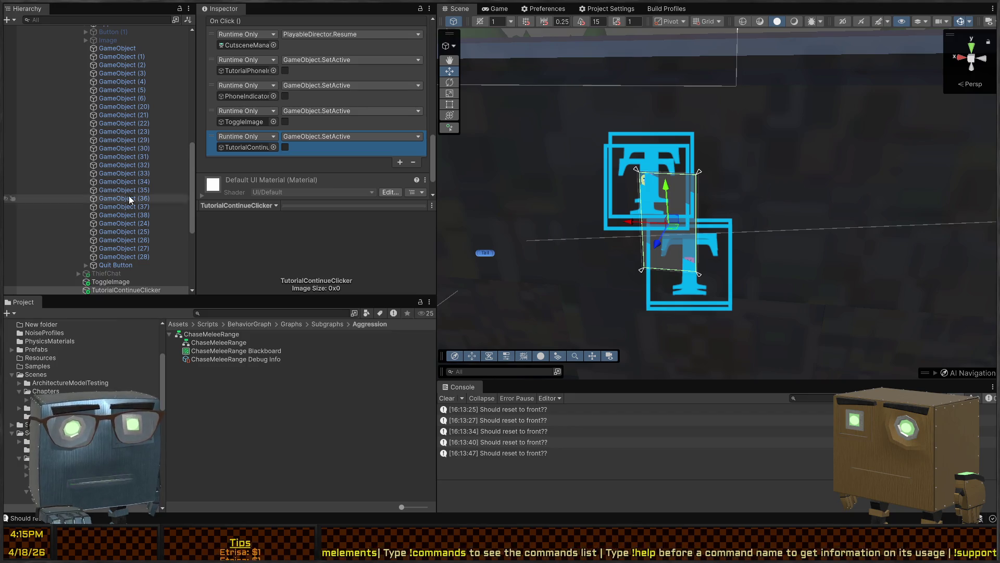
scroll(109, 240, "down", 3)
left_click(110, 219)
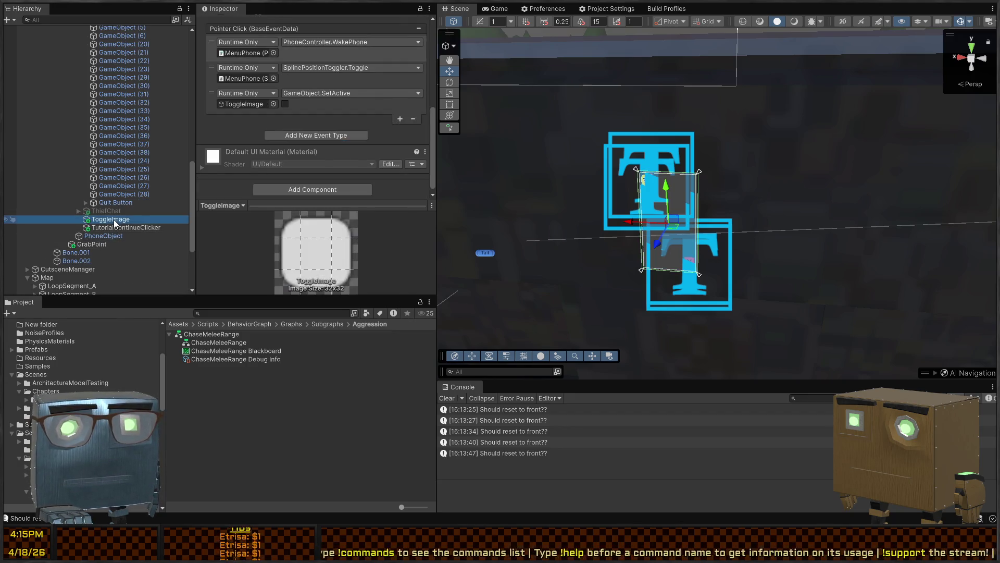
scroll(245, 149, "up", 1)
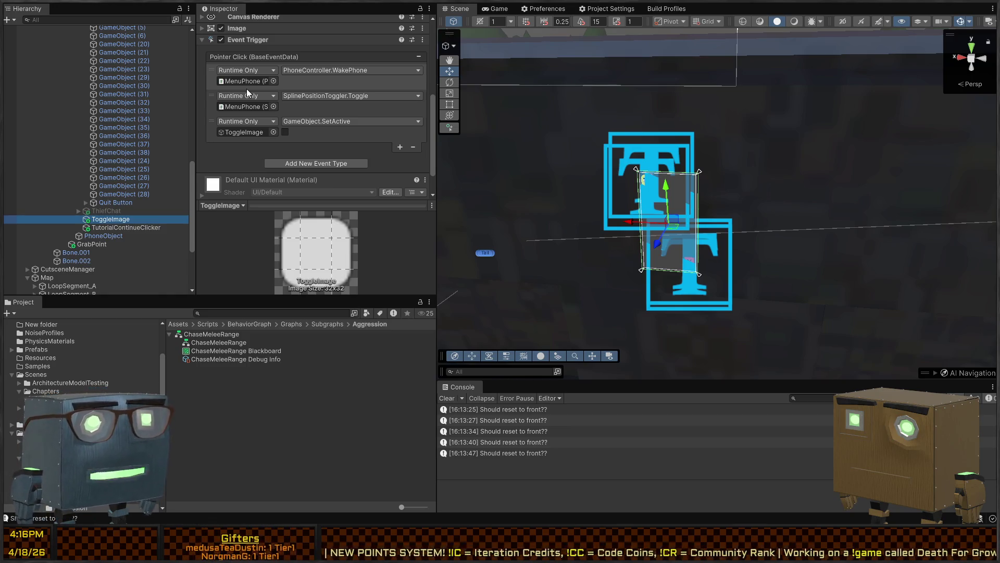
mouse_move(525, 108)
left_mouse_down()
mouse_move(702, 141)
mouse_move(488, 107)
mouse_move(546, 117)
left_mouse_up()
key("w")
scroll(258, 90, "up", 3)
scroll(299, 126, "down", 1)
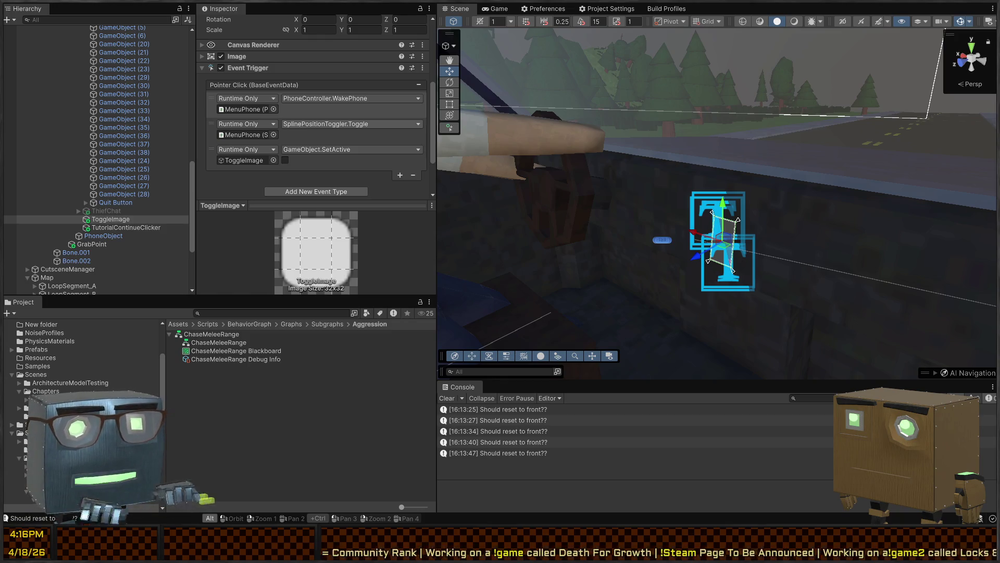
key("alt+Tab")
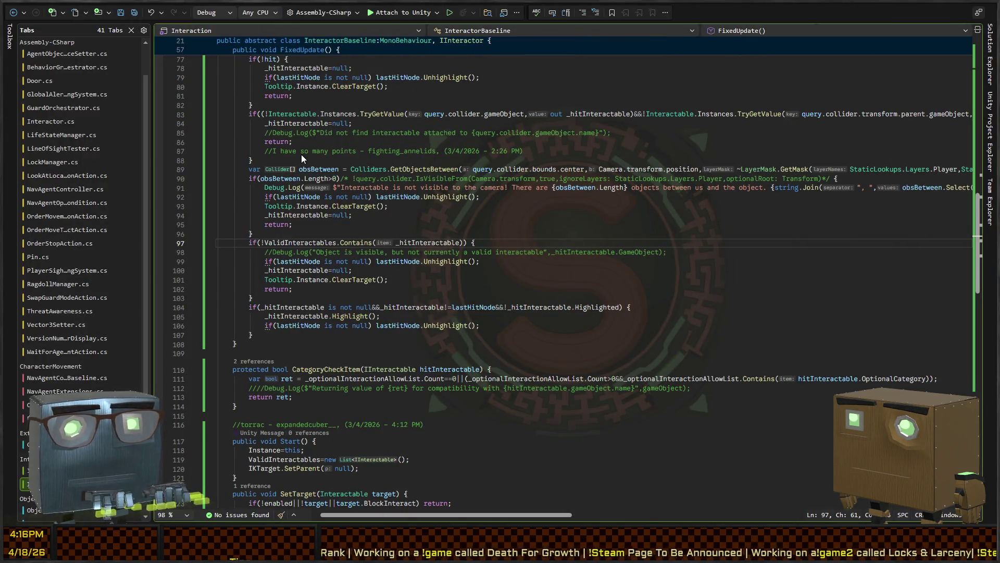
- In SwapPhoneMode, highlight the ThiefChatRoot and HomeScreen references and place the cursor after line 54
scroll(356, 195, "down", 5)
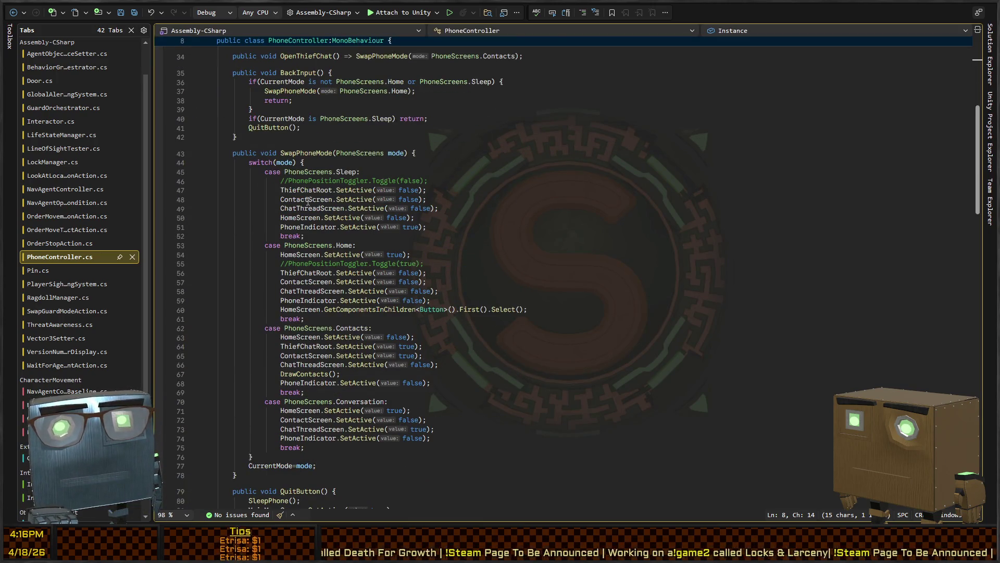
scroll(399, 176, "down", 13)
scroll(399, 176, "down", 13)
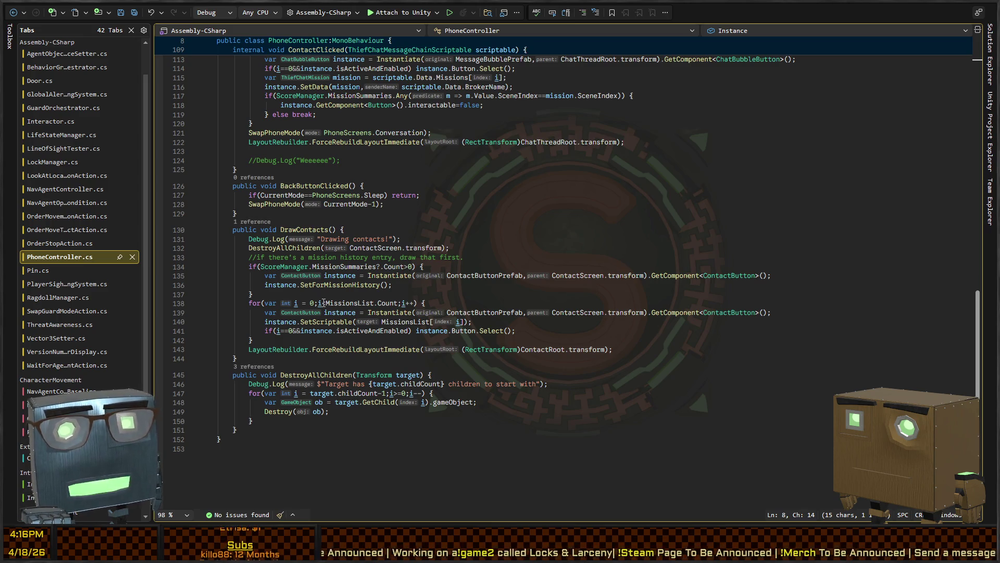
scroll(324, 303, "up", 20)
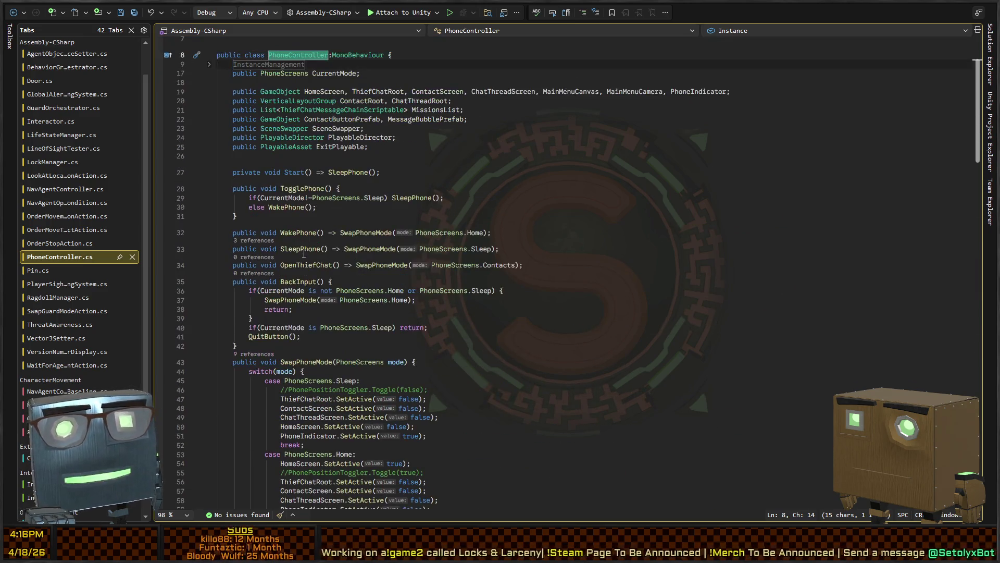
scroll(304, 254, "up", 2)
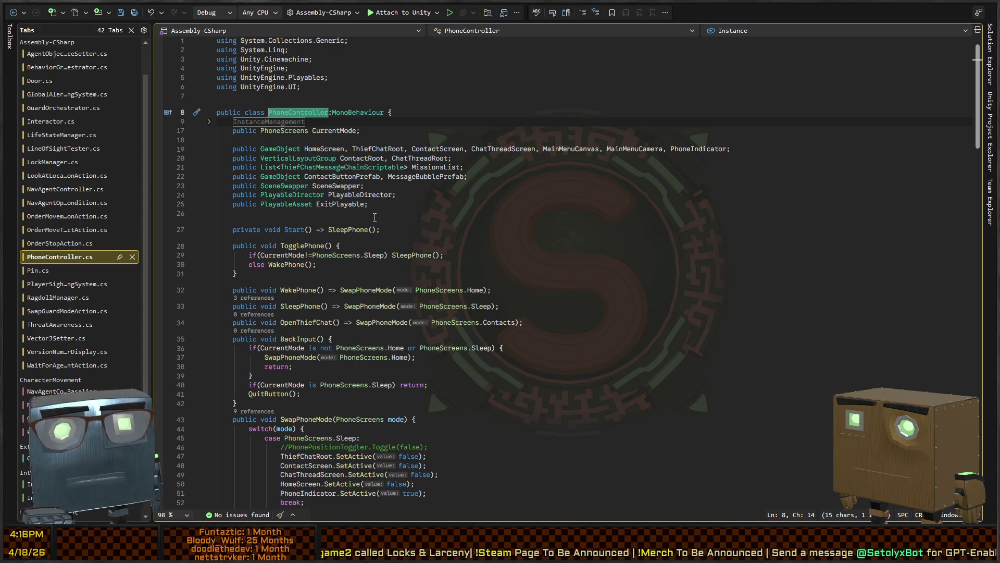
scroll(376, 138, "down", 9)
left_click(306, 190)
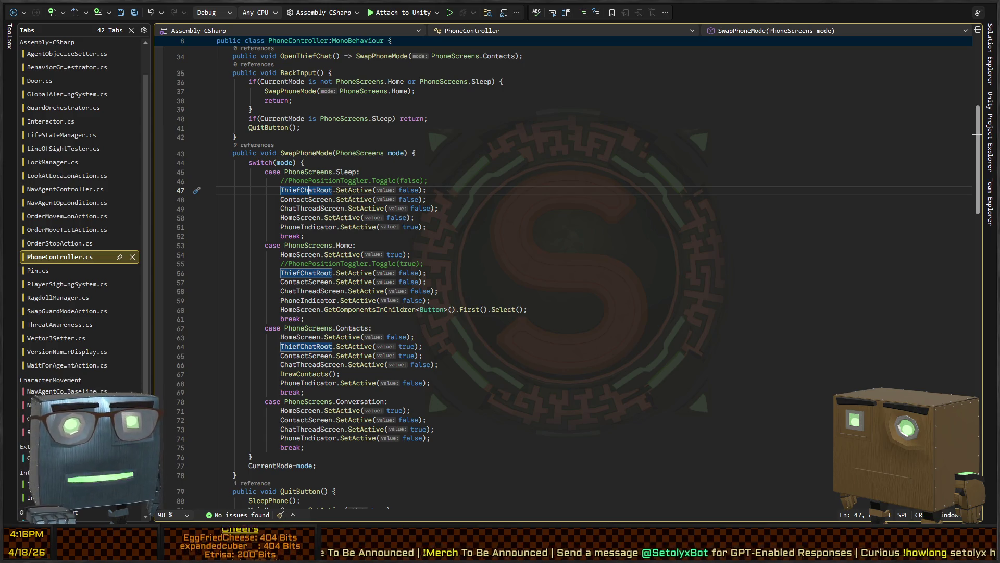
left_click(312, 218)
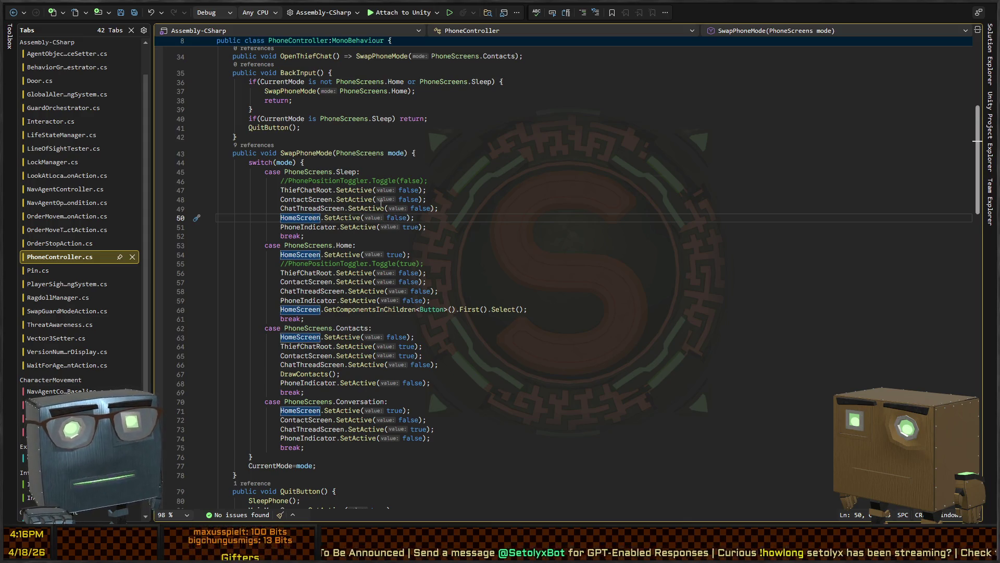
scroll(380, 204, "down", 2)
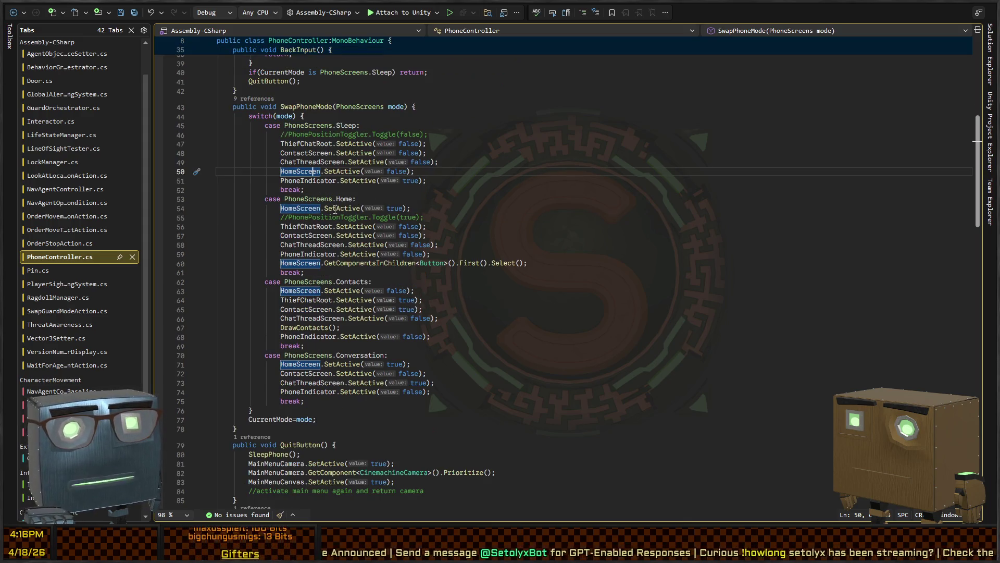
left_click(428, 208)
- Start a 'Selectable.' statement on new line 55, delete it again, then bring Firefox forward
key("Return")
type("Selection")
key("BackSpace")
key("BackSpace")
key("BackSpace")
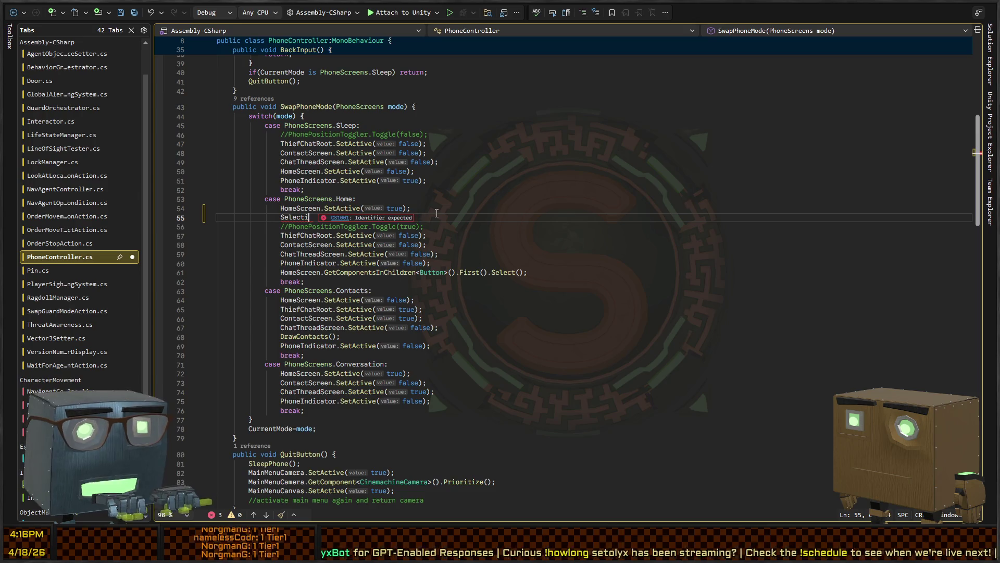
type("able.")
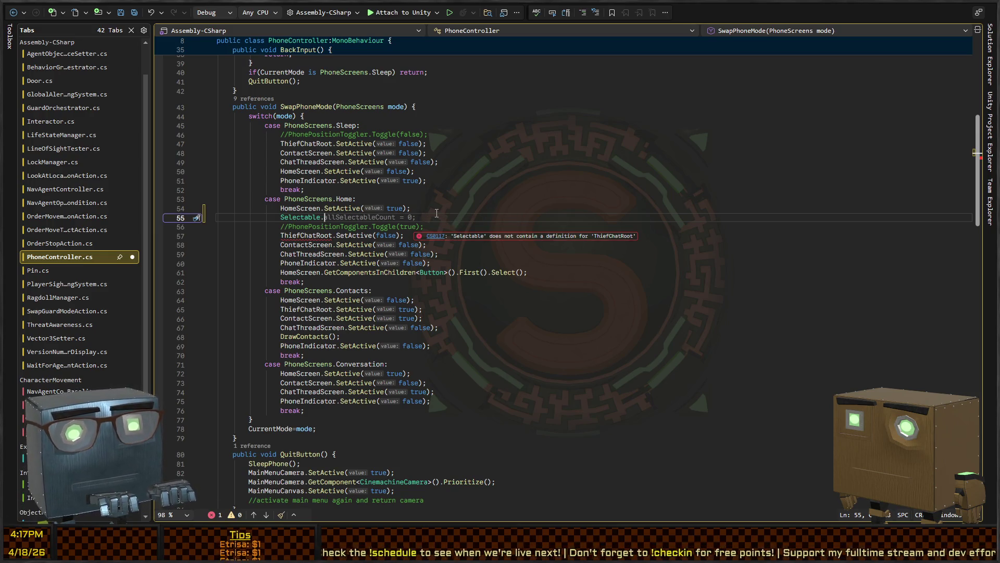
key("Escape")
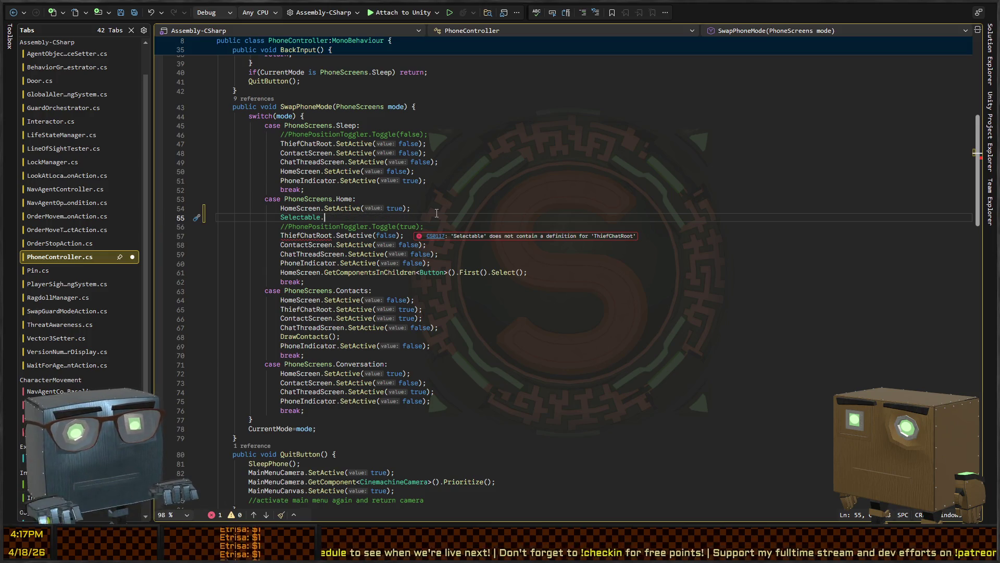
key("ctrl+BackSpace")
key("ctrl+BackSpace")
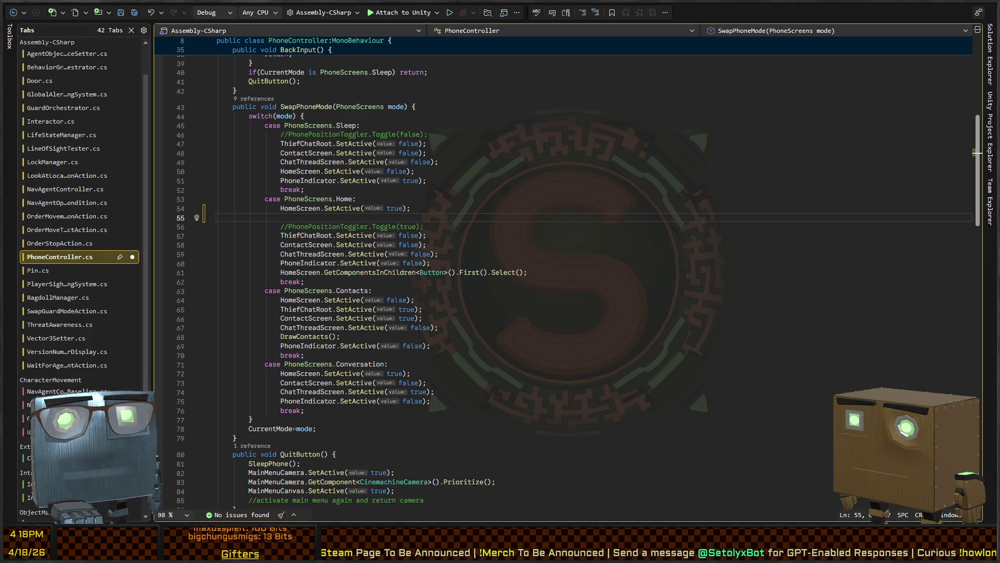
key("alt+Tab")
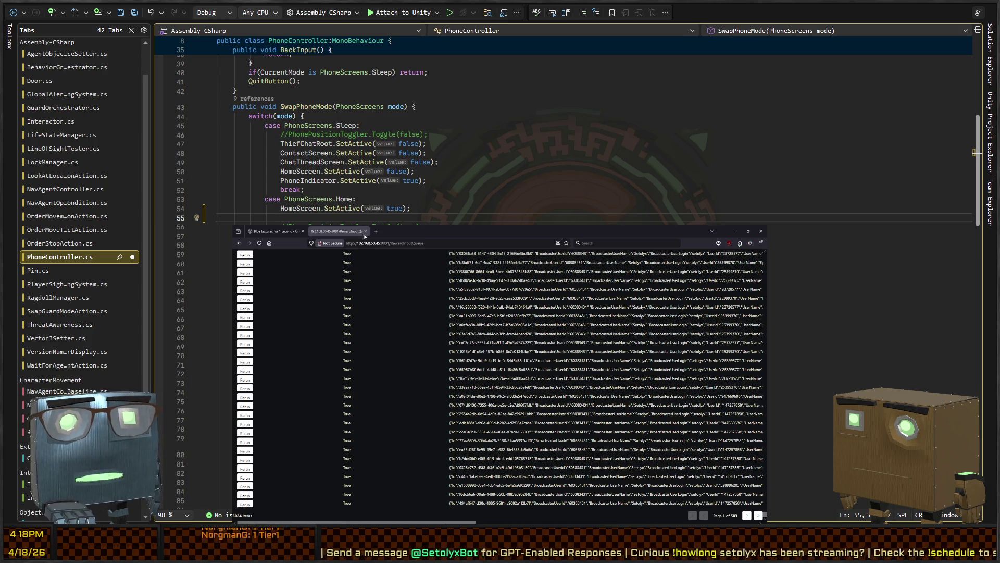
- Close the RewardInputQueue tab and read through the Navigation events manual page
key("ctrl+w")
key("ctrl+t")
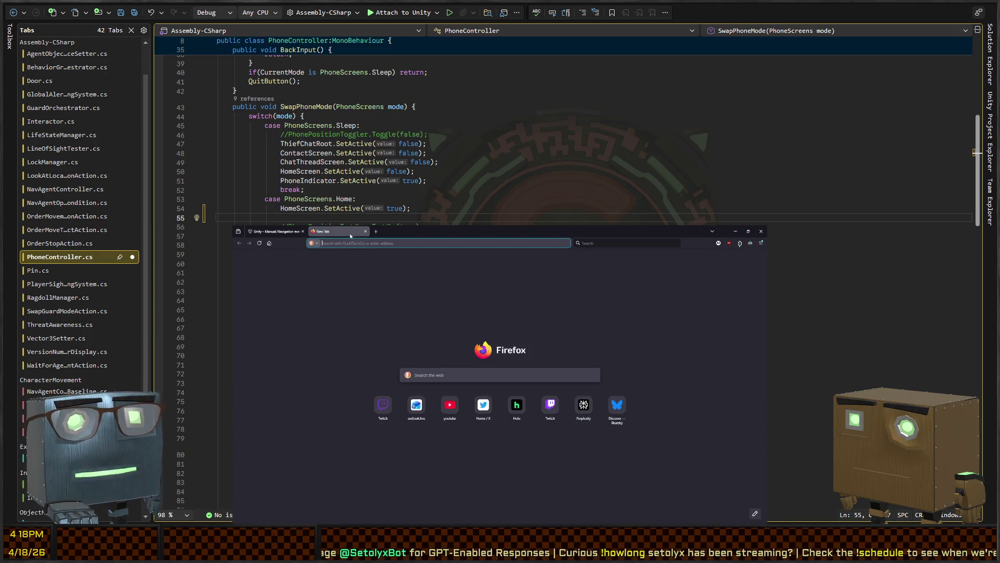
key("ctrl+w")
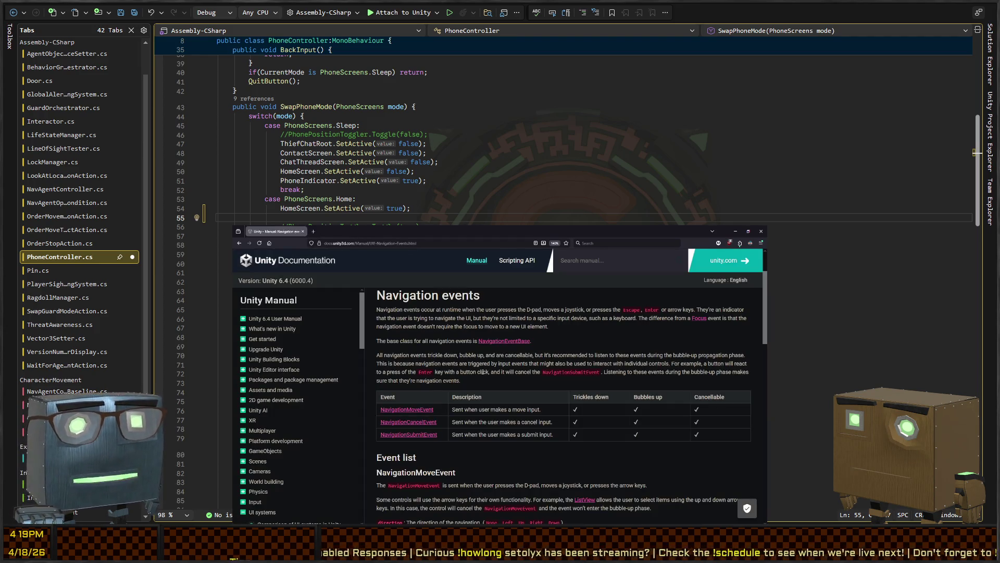
scroll(483, 372, "down", 2)
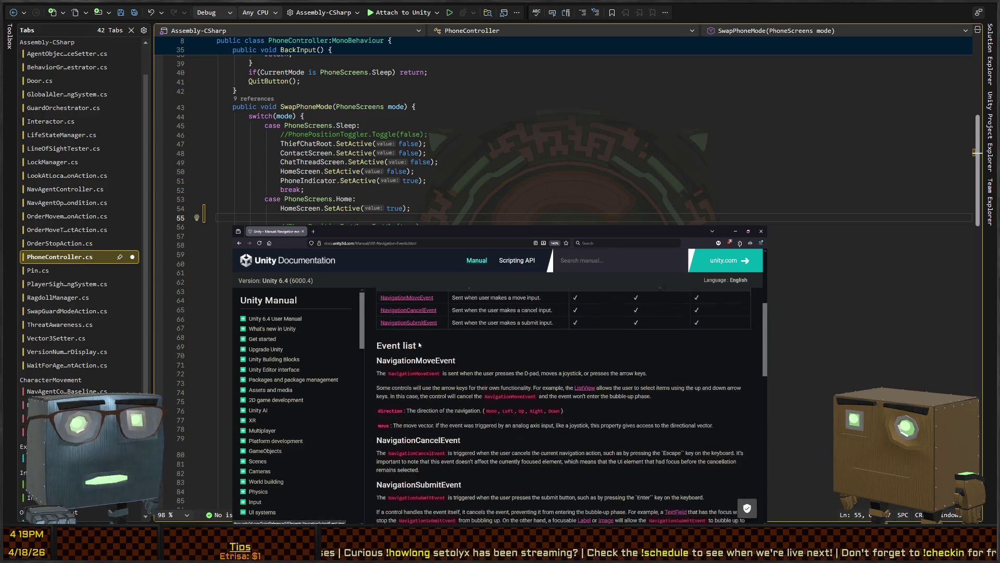
scroll(432, 364, "down", 5)
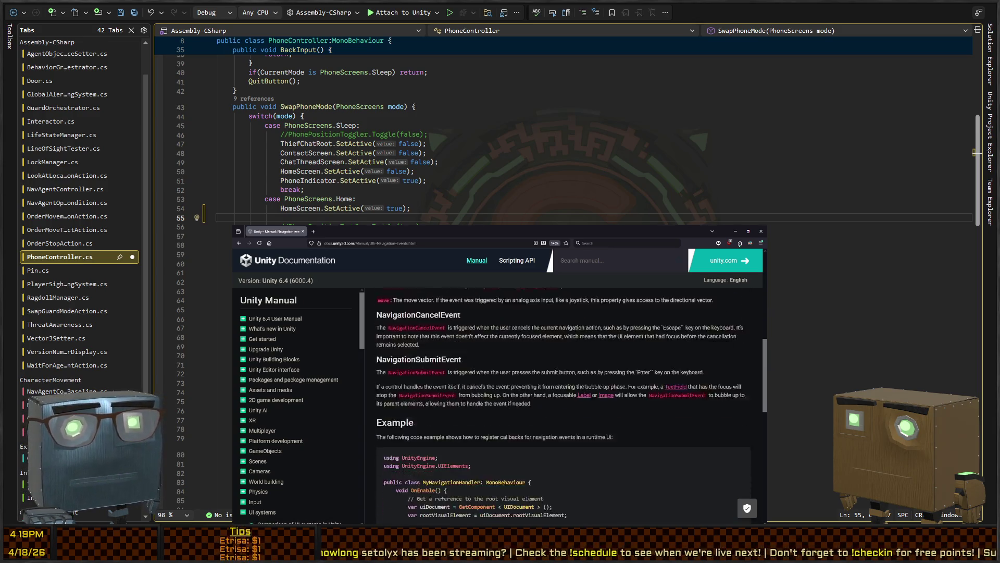
scroll(401, 380, "down", 3)
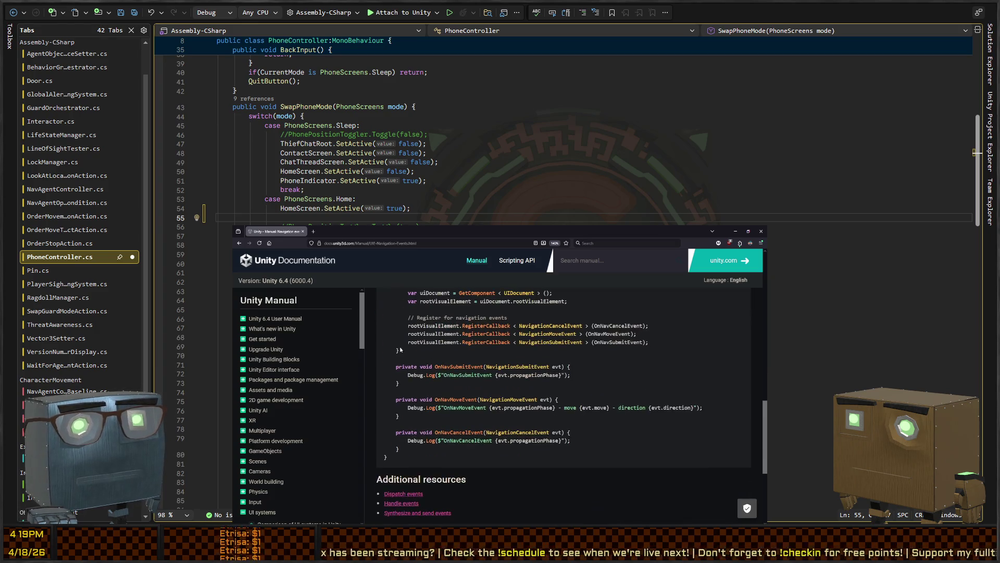
scroll(401, 380, "down", 2)
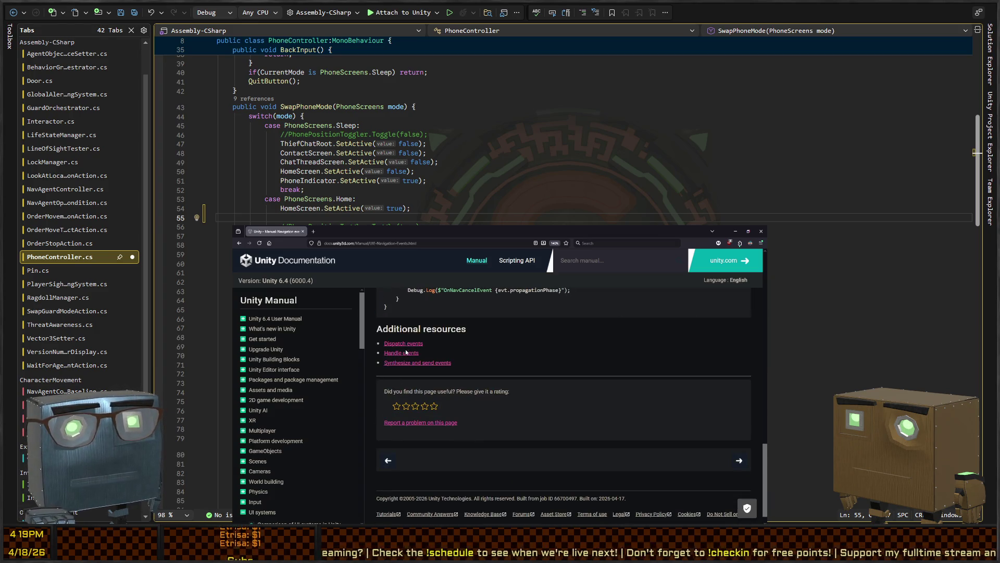
scroll(451, 370, "up", 10)
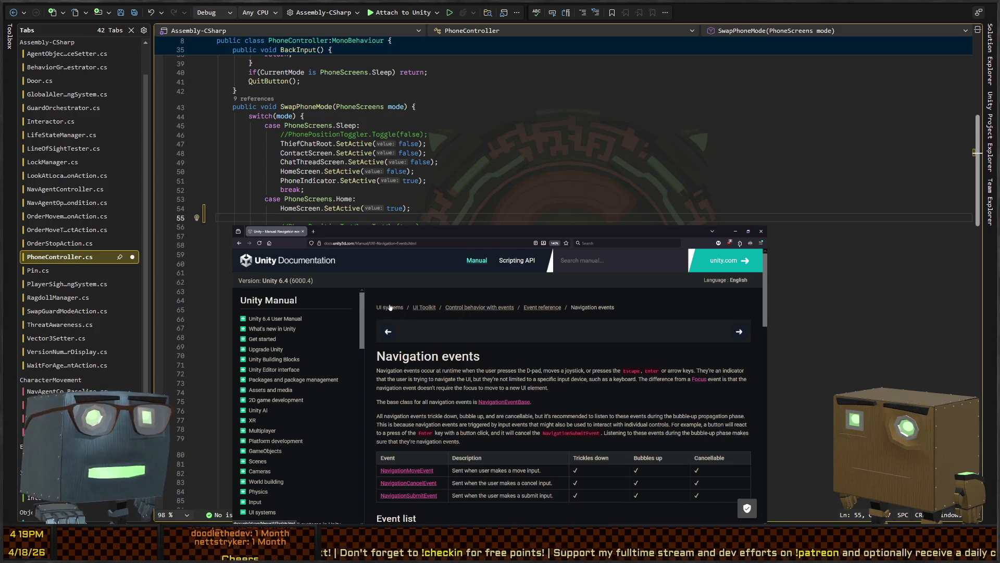
scroll(390, 307, "down", 1)
key("alt+Tab")
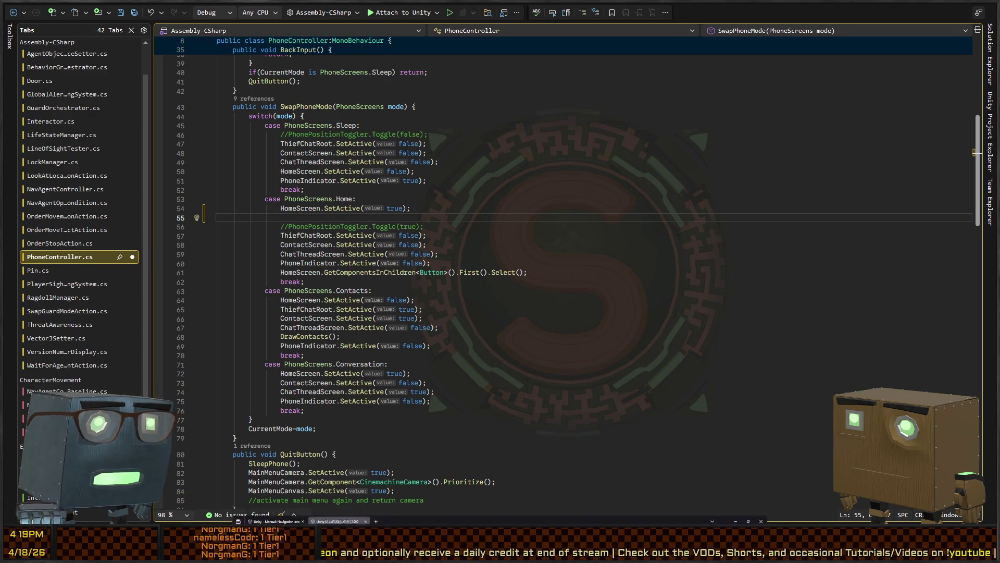
key("alt+Tab")
- Switch the uGUI docs to version 3.0, then return to the uGUI 2.0 Unity UI page
left_click(338, 280)
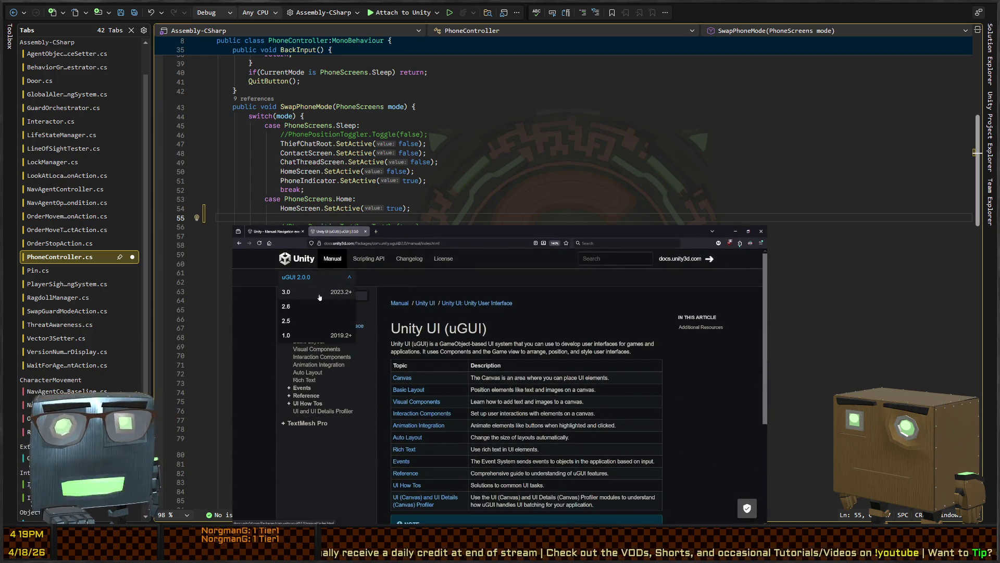
left_click(319, 295)
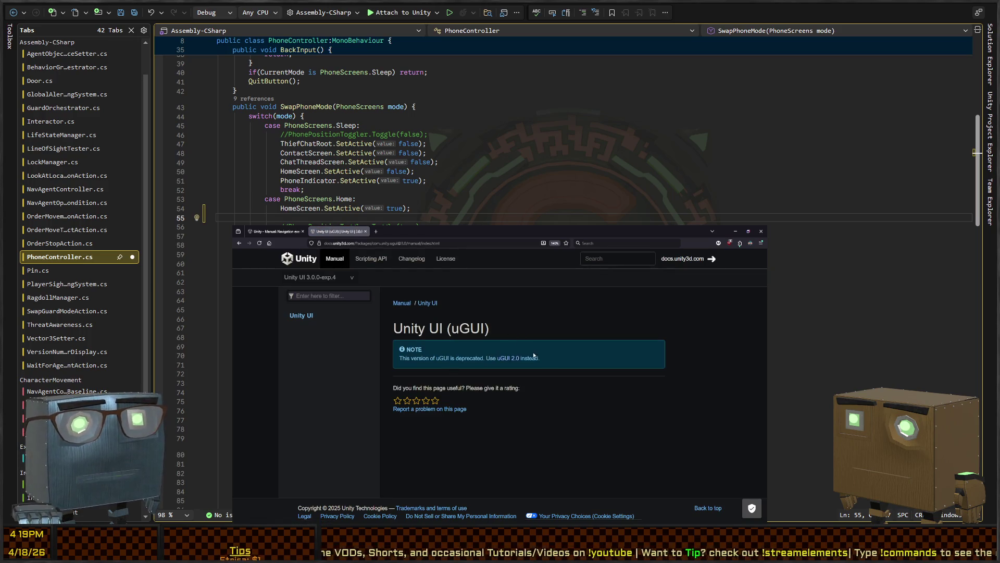
left_click(514, 359)
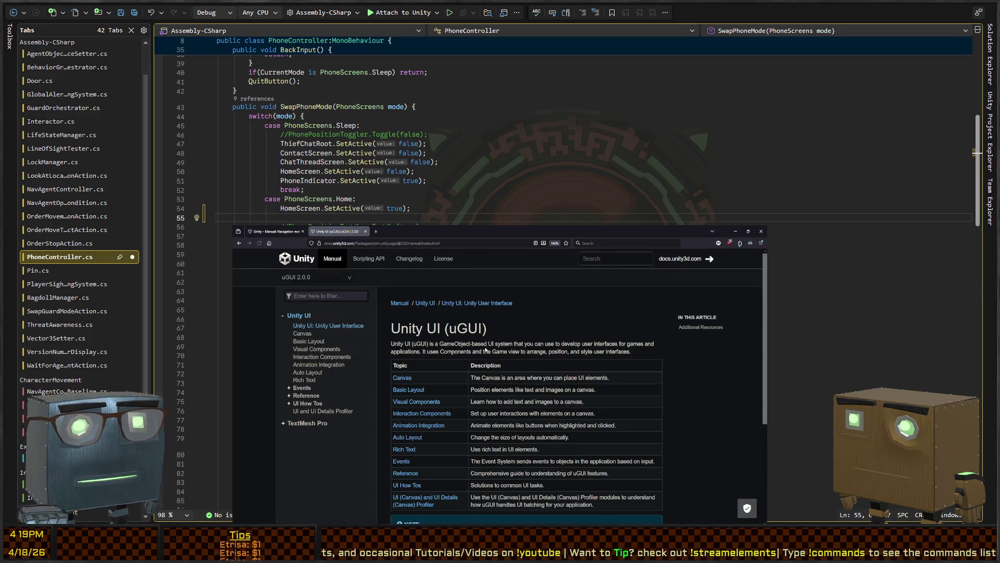
- Open UI How Tos, Interaction Components and Event System in background tabs, viewing UI How Tos
scroll(462, 390, "down", 2)
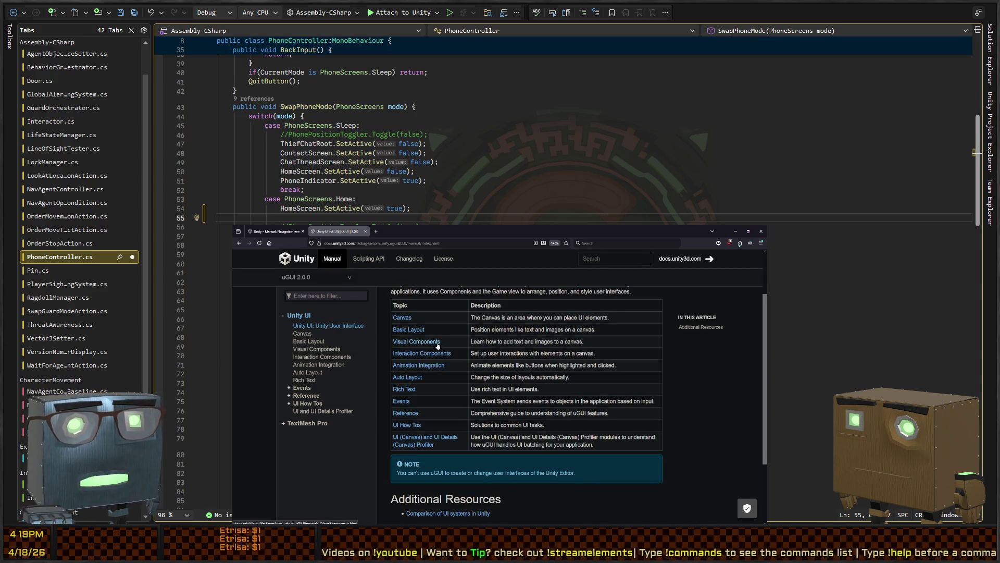
scroll(416, 347, "down", 1)
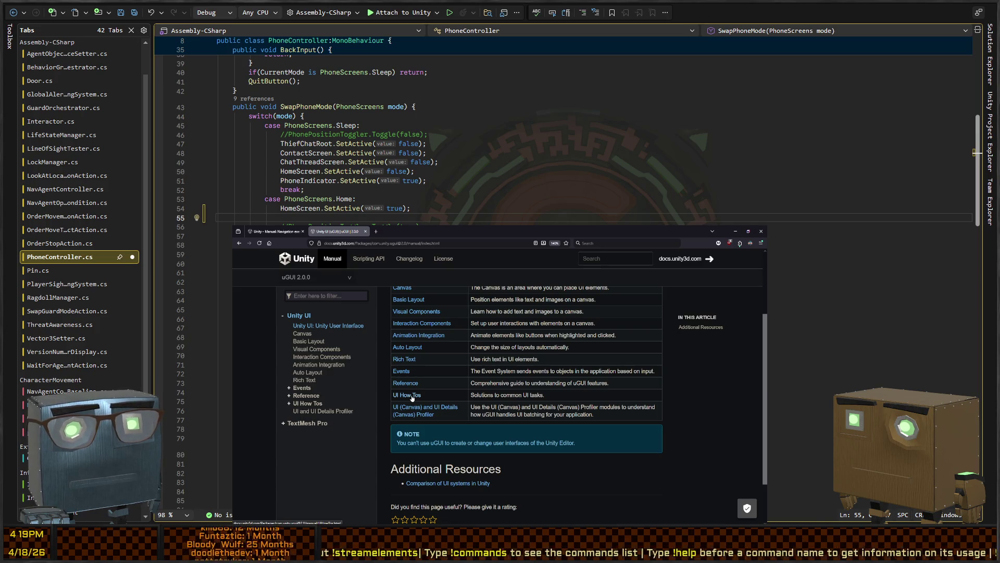
middle_click(412, 398)
scroll(409, 389, "up", 3)
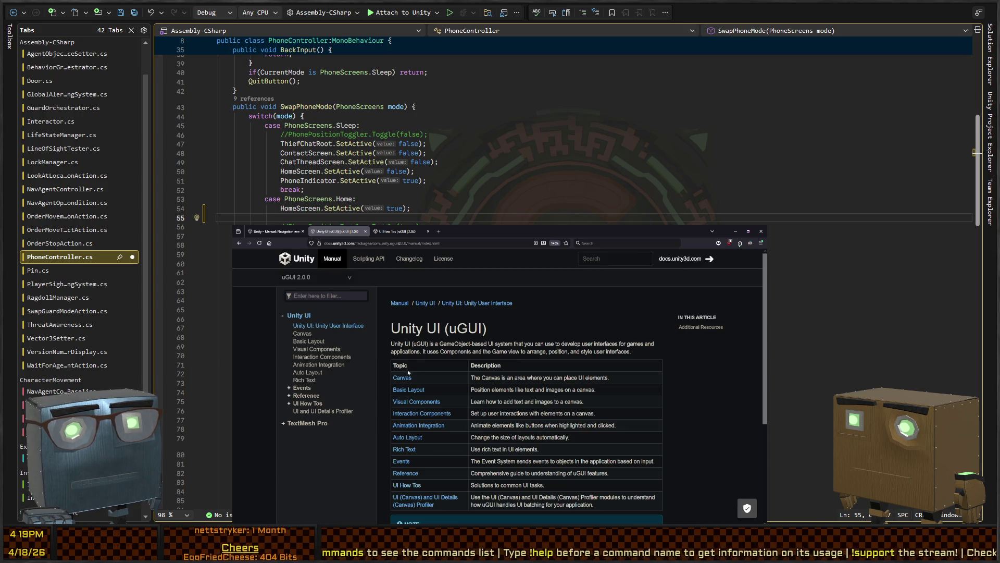
scroll(402, 384, "down", 1)
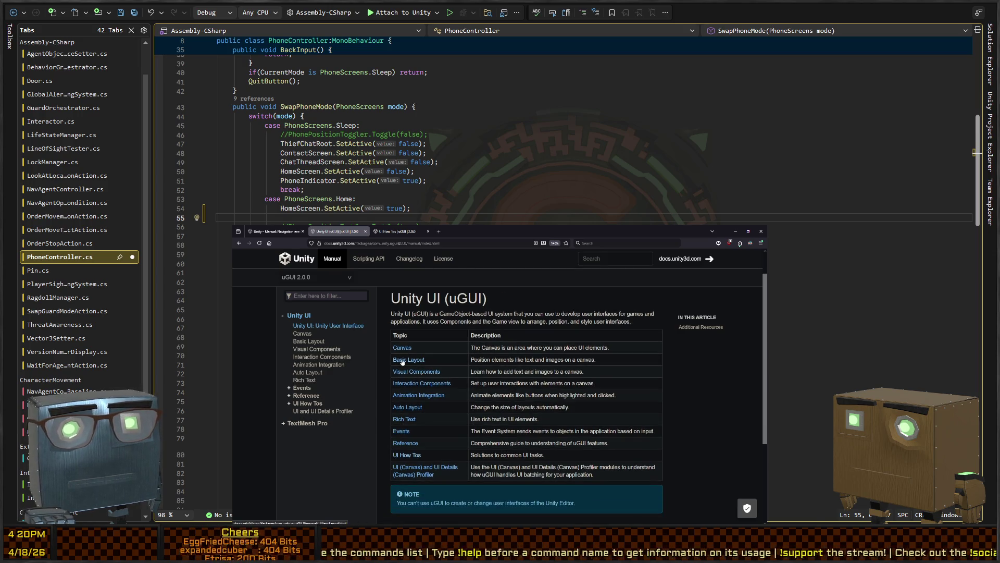
middle_click(412, 384)
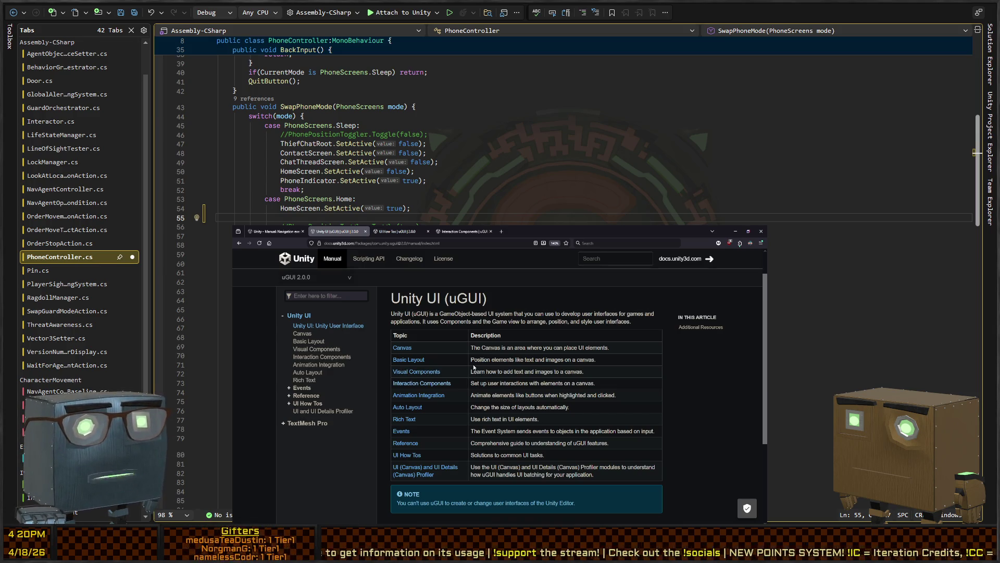
scroll(473, 370, "down", 1)
middle_click(407, 402)
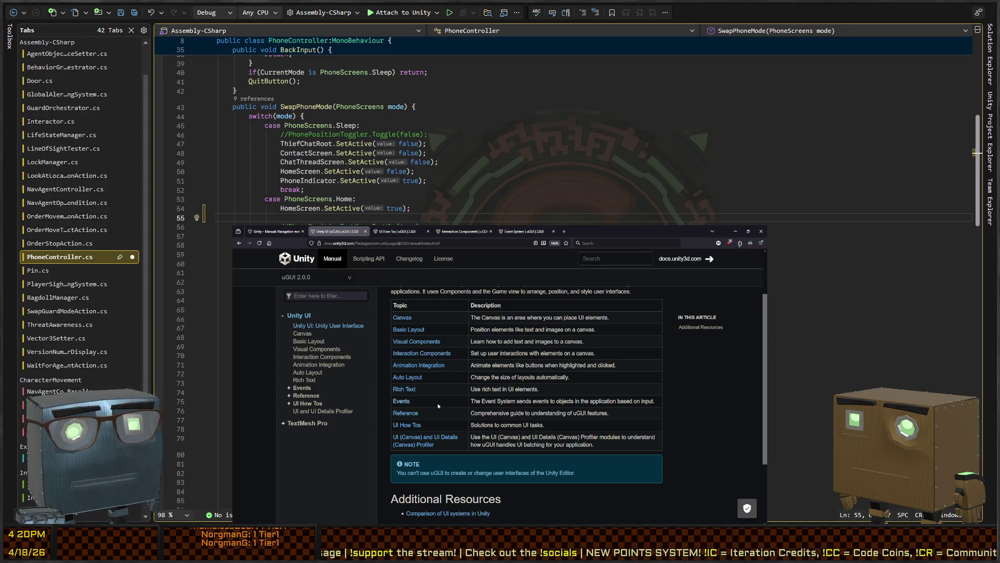
key("ctrl+Tab")
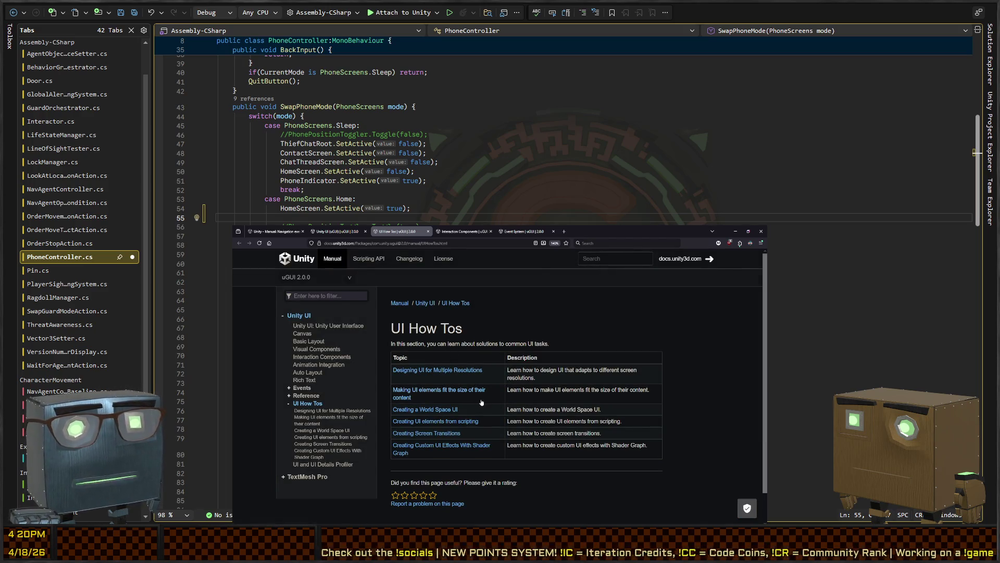
- Read through the Interaction Components and Event System pages, then return to Visual Studio
scroll(482, 407, "down", 1)
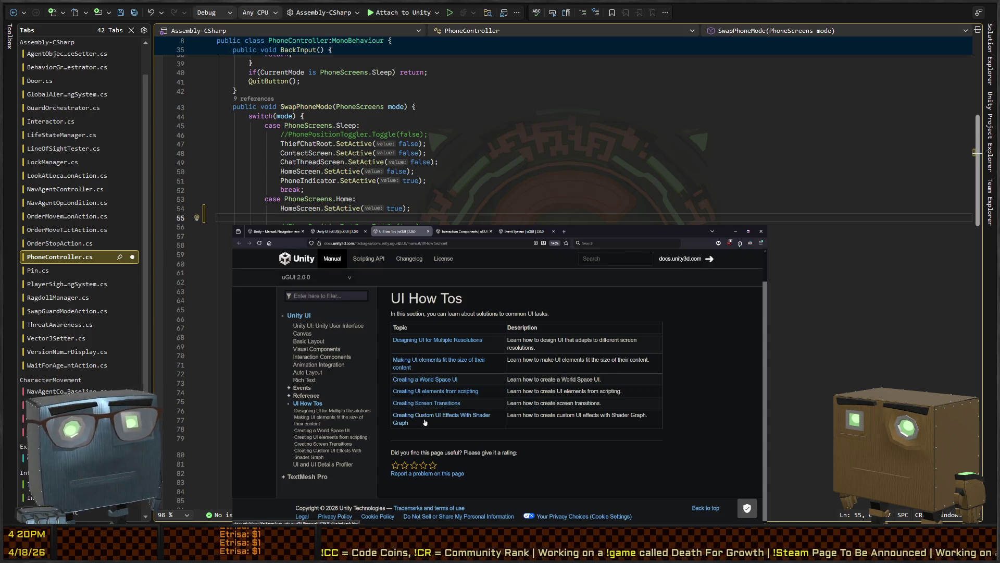
left_click(462, 231)
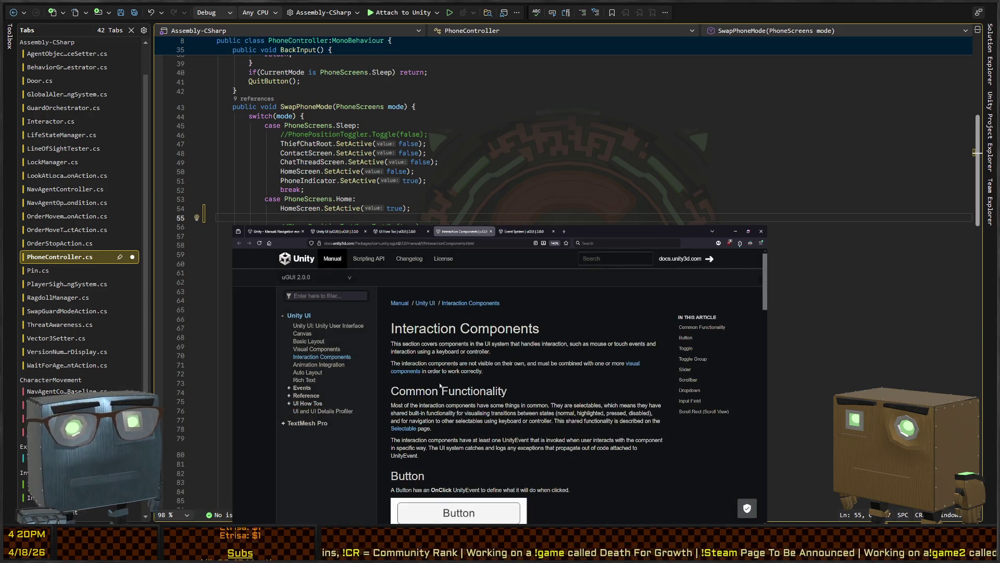
scroll(475, 375, "down", 5)
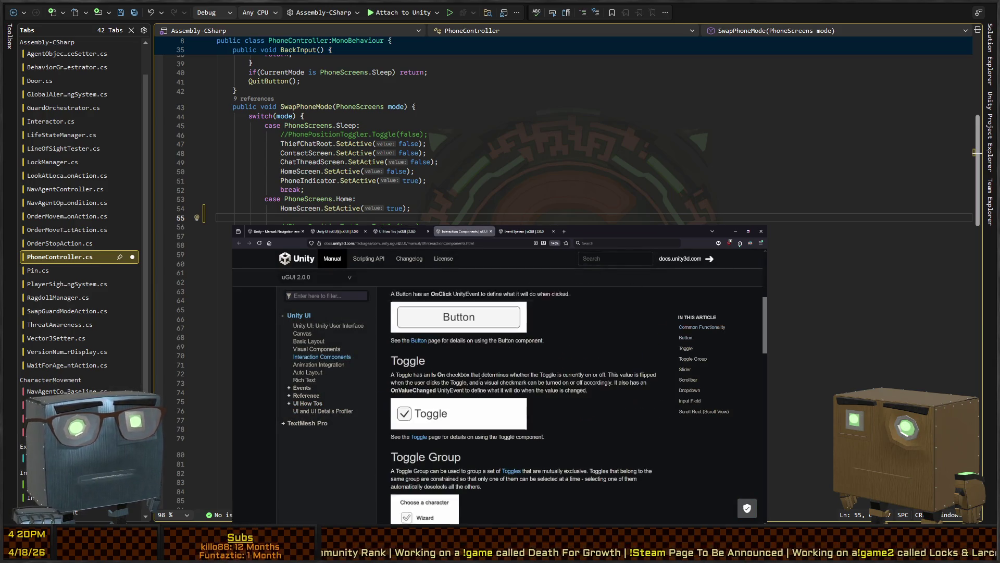
scroll(476, 374, "down", 6)
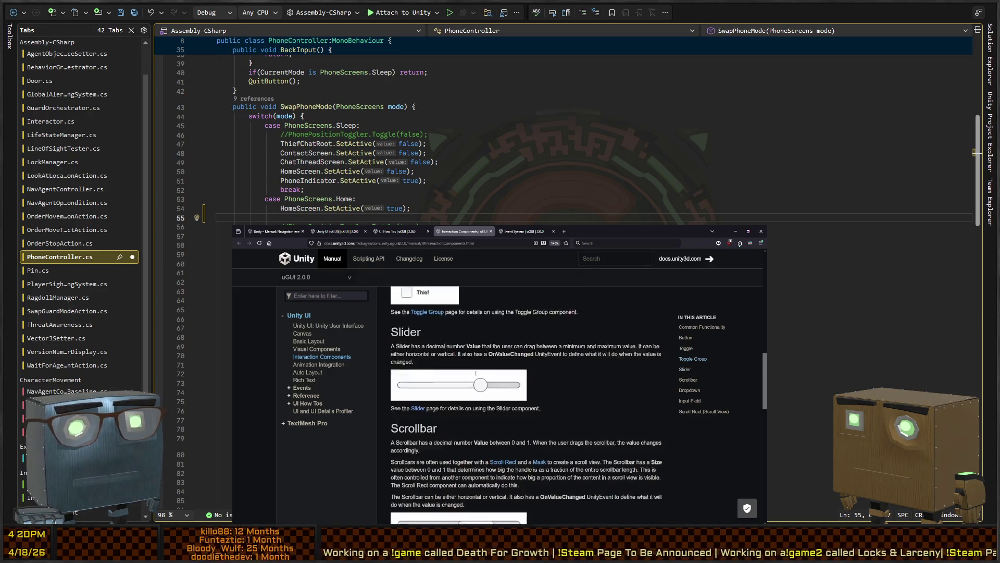
scroll(474, 375, "down", 5)
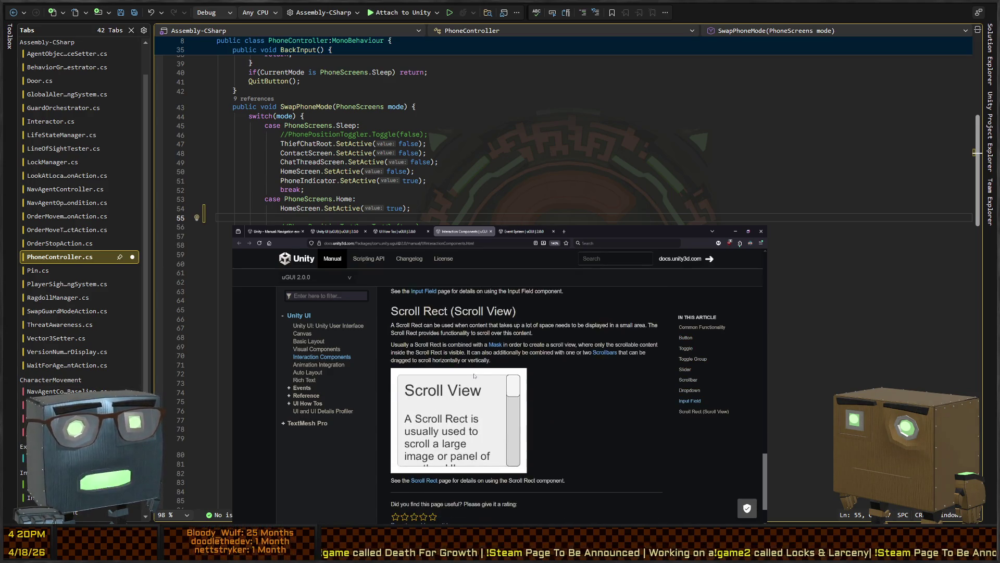
left_click(513, 230)
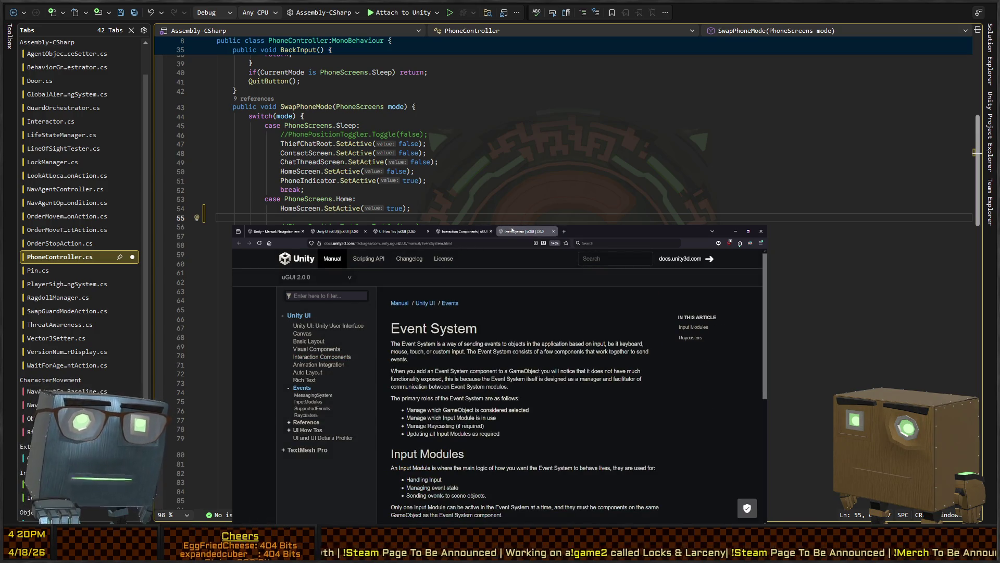
scroll(457, 386, "down", 5)
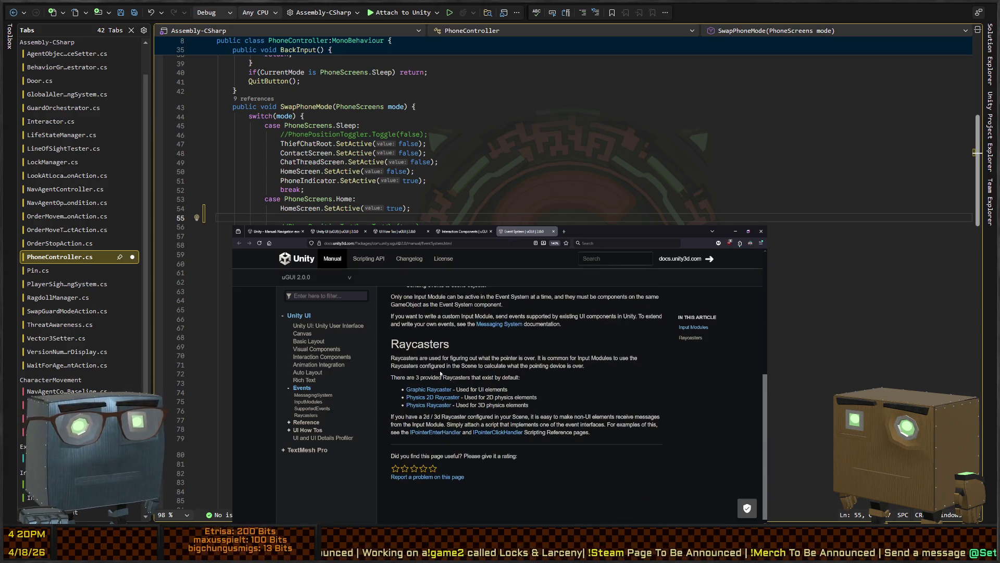
key("alt+Tab")
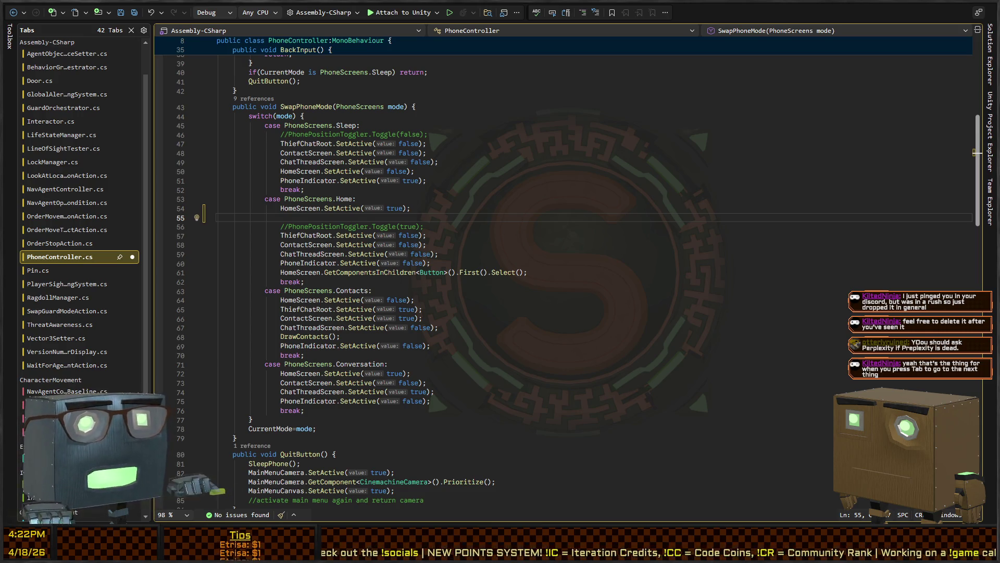
- Show the uGUI 2.0 Selectable scripting API page over Unity, scrolled to its Syntax section
key("alt+Tab")
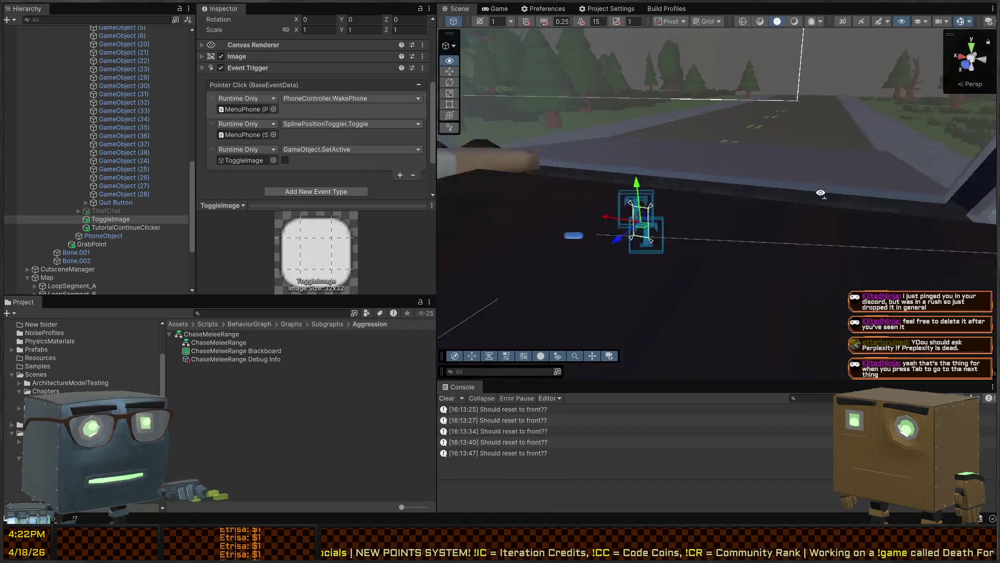
key("w")
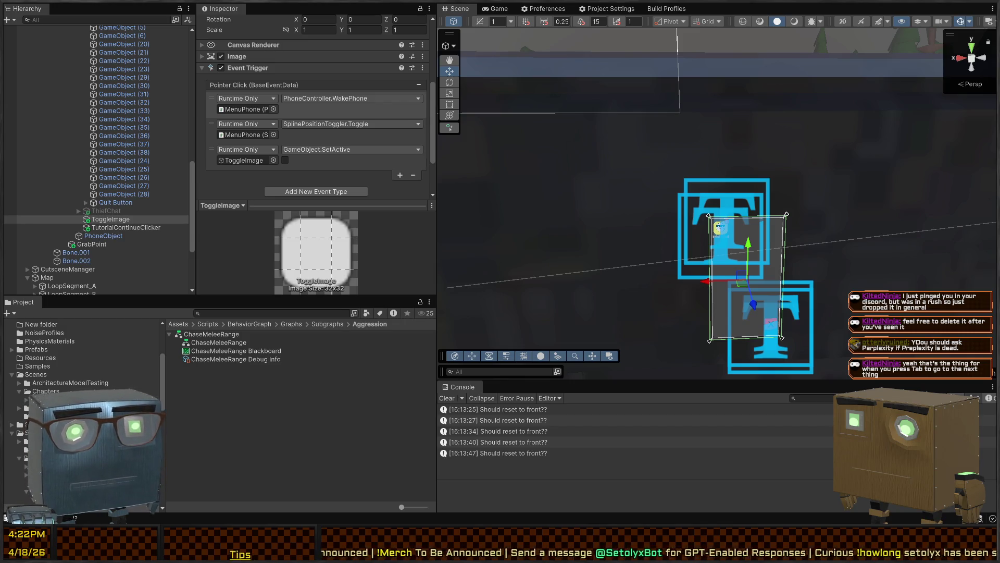
left_click(580, 528)
scroll(443, 348, "up", 3)
scroll(443, 347, "down", 4)
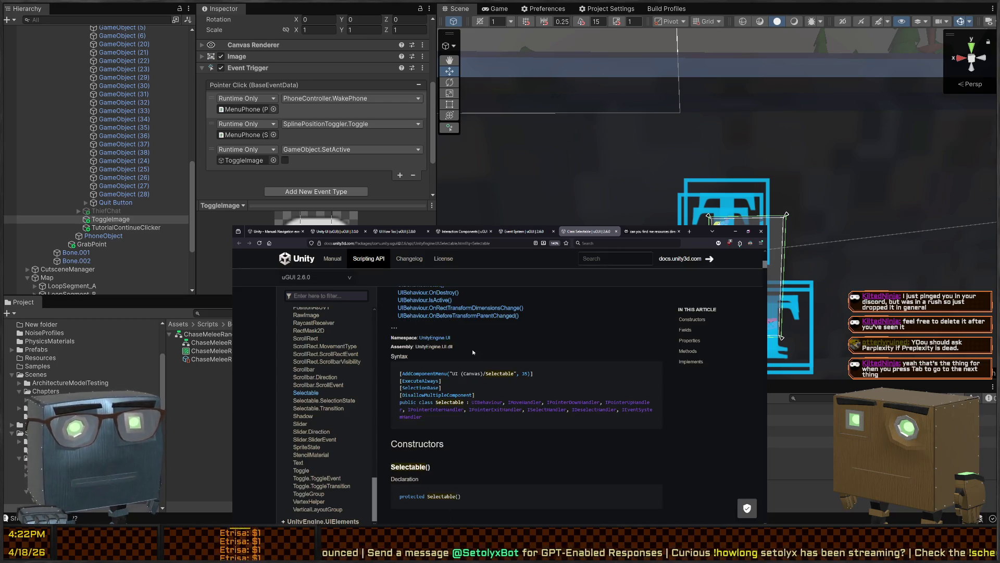
- Read through the Selectable class's declaration and properties
scroll(473, 352, "down", 3)
scroll(479, 367, "up", 2)
scroll(489, 375, "up", 1)
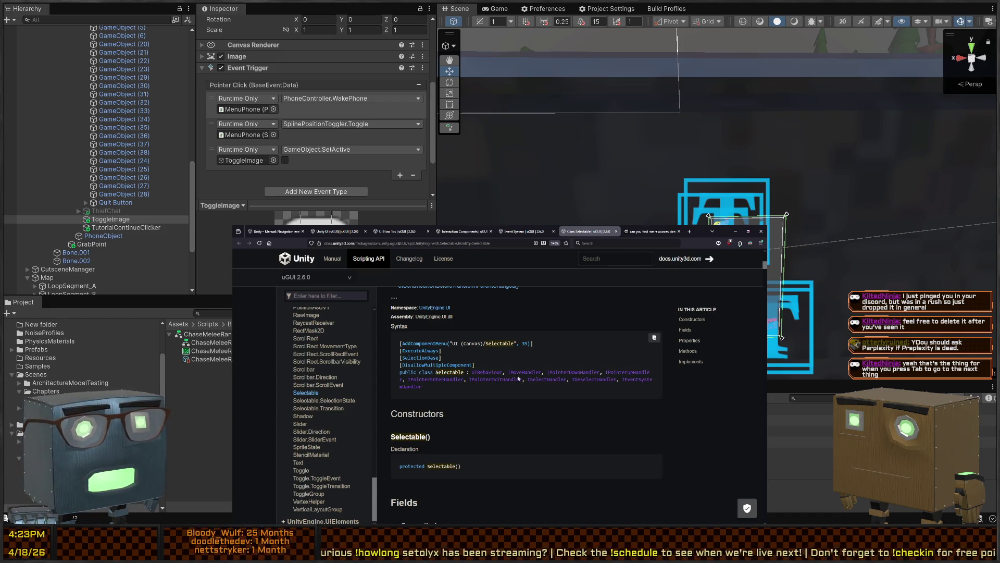
scroll(526, 372, "down", 2)
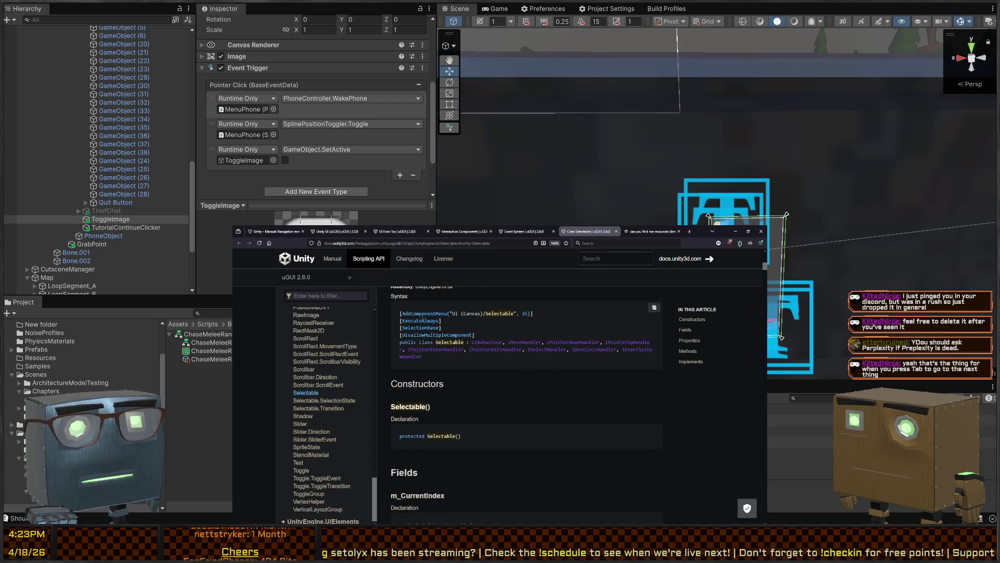
scroll(419, 383, "down", 2)
scroll(419, 383, "down", 3)
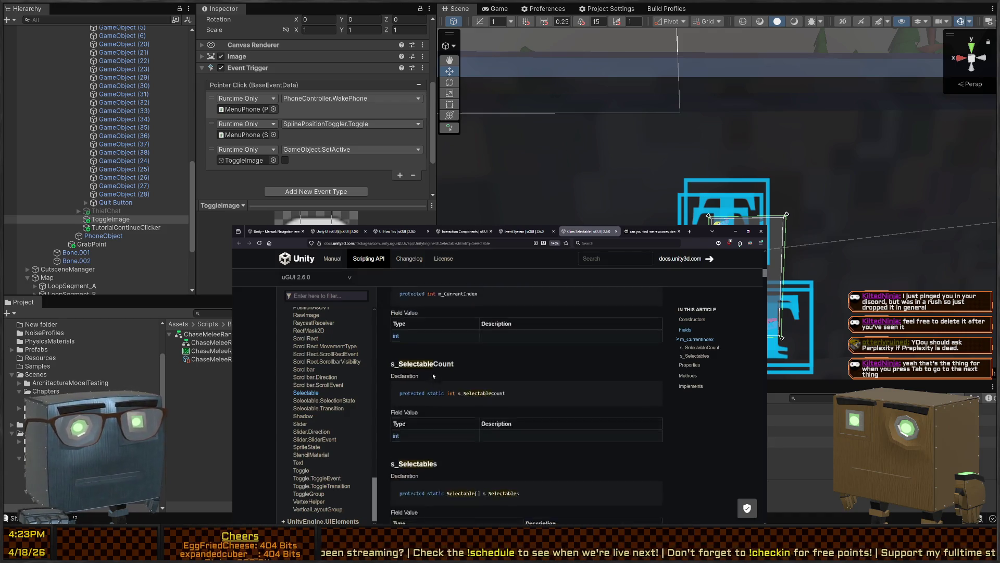
scroll(468, 375, "down", 3)
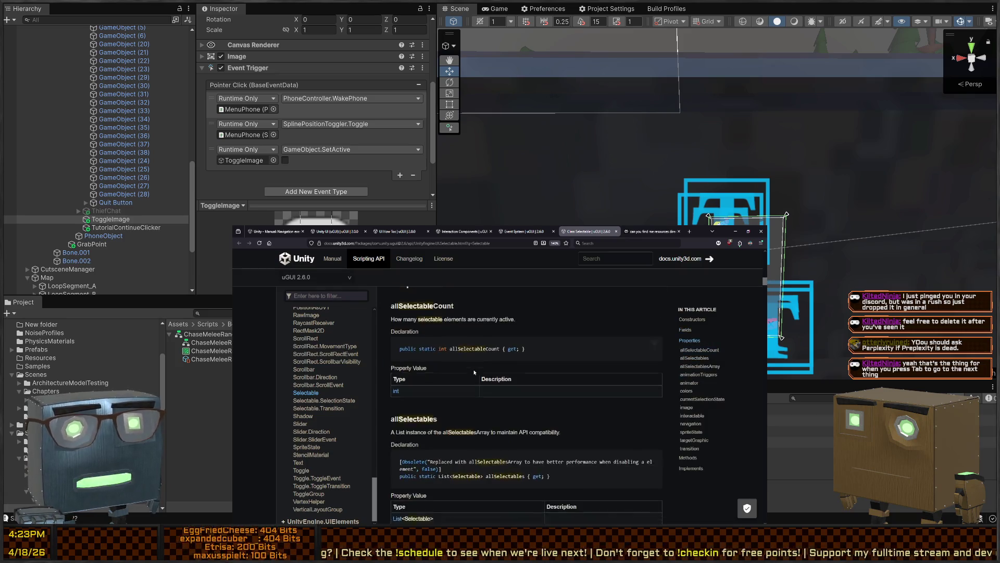
scroll(498, 346, "down", 4)
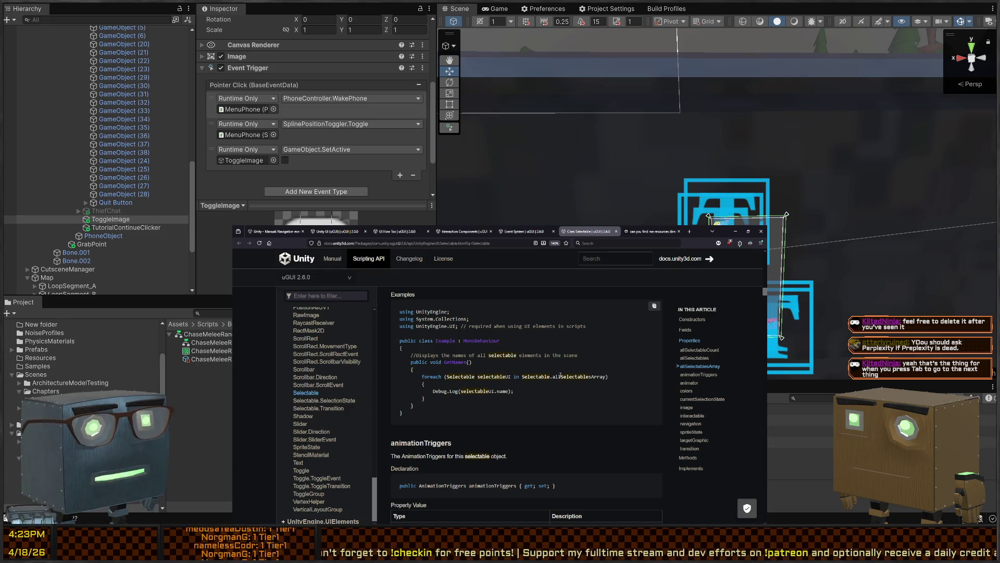
scroll(463, 368, "down", 5)
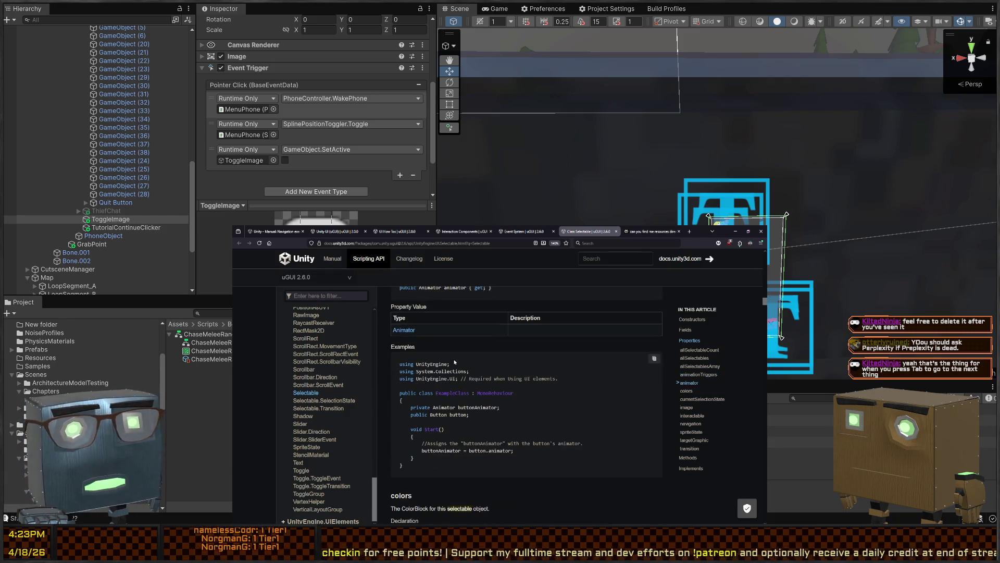
scroll(455, 361, "down", 5)
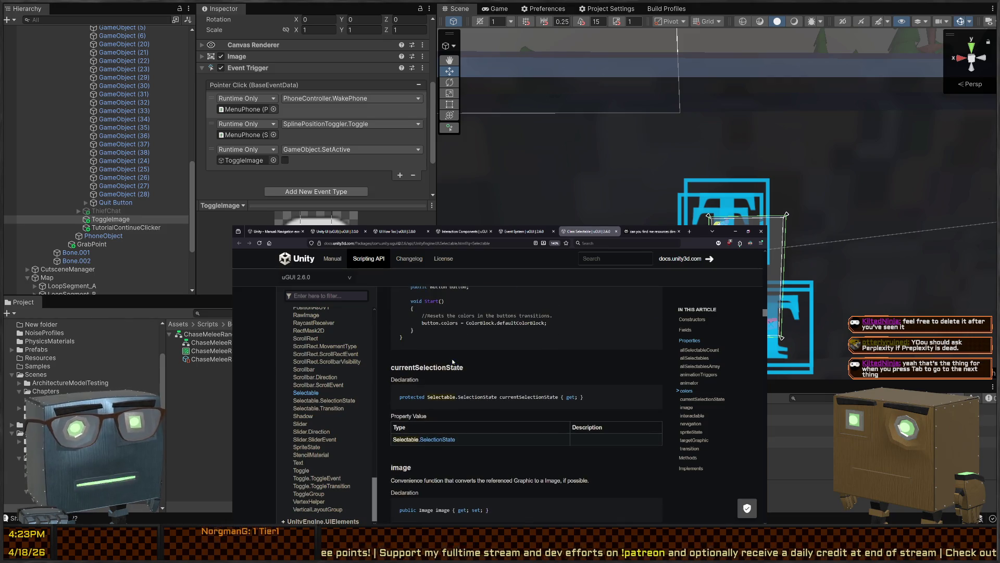
scroll(456, 359, "down", 1)
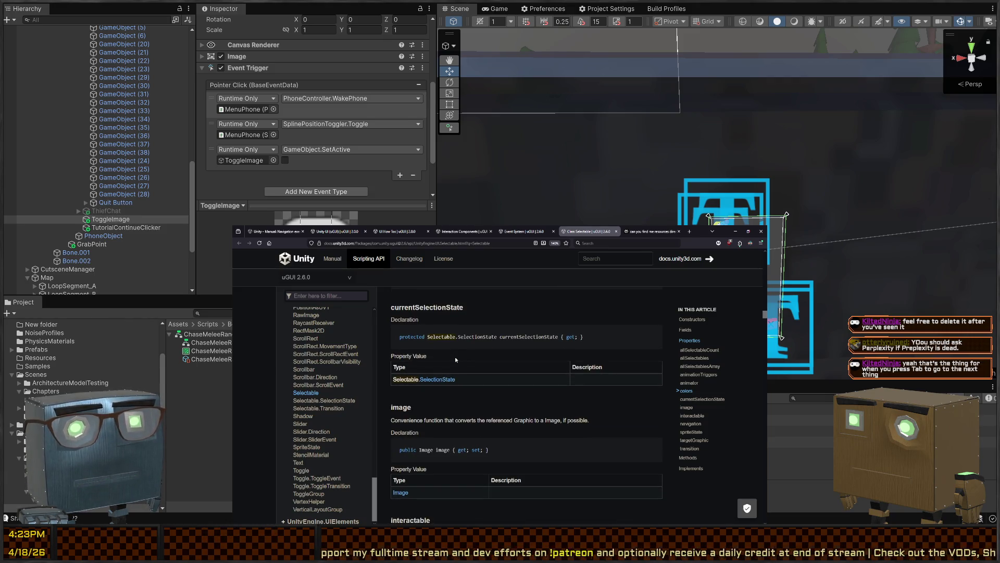
scroll(487, 360, "down", 3)
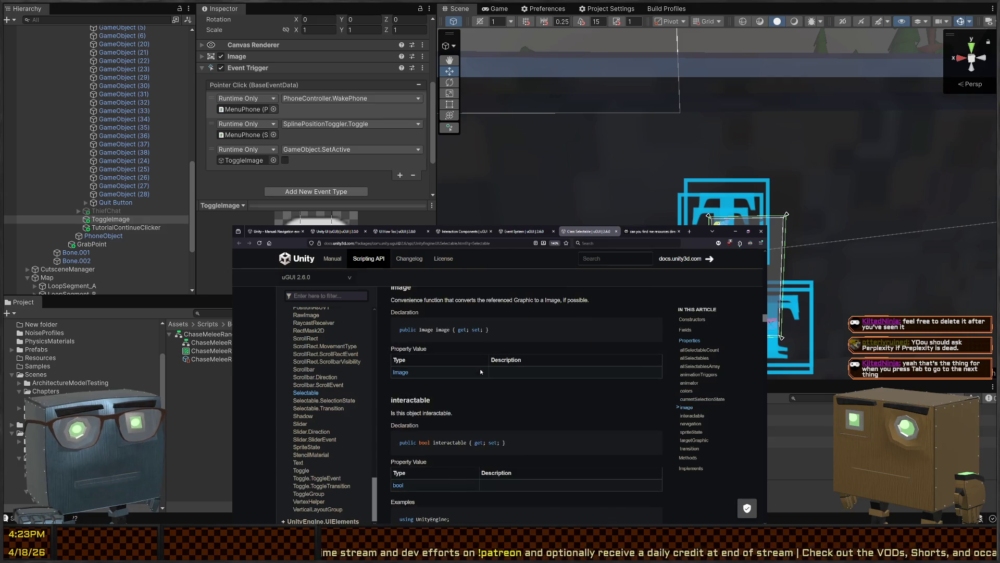
scroll(479, 368, "down", 2)
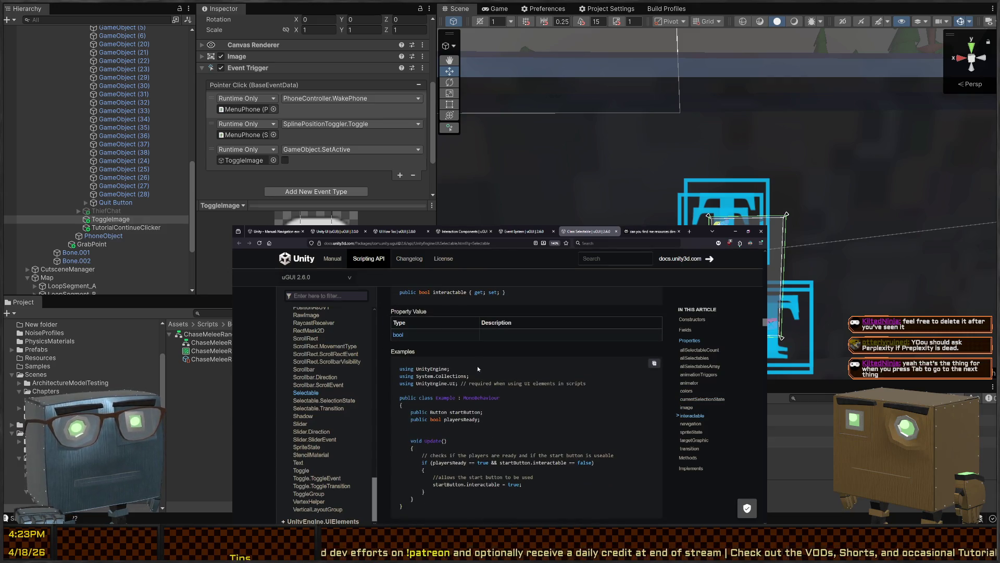
scroll(478, 365, "down", 2)
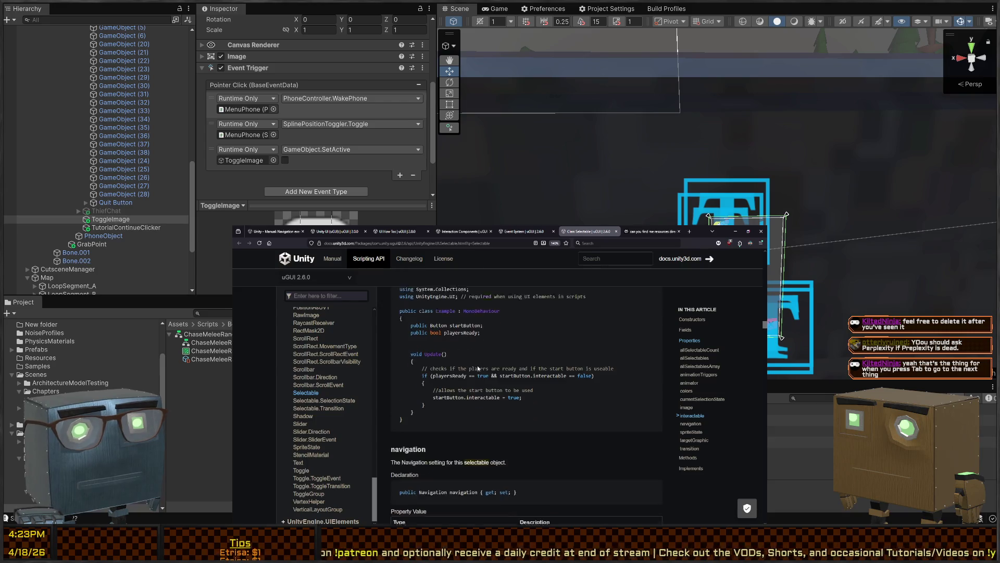
scroll(477, 366, "down", 4)
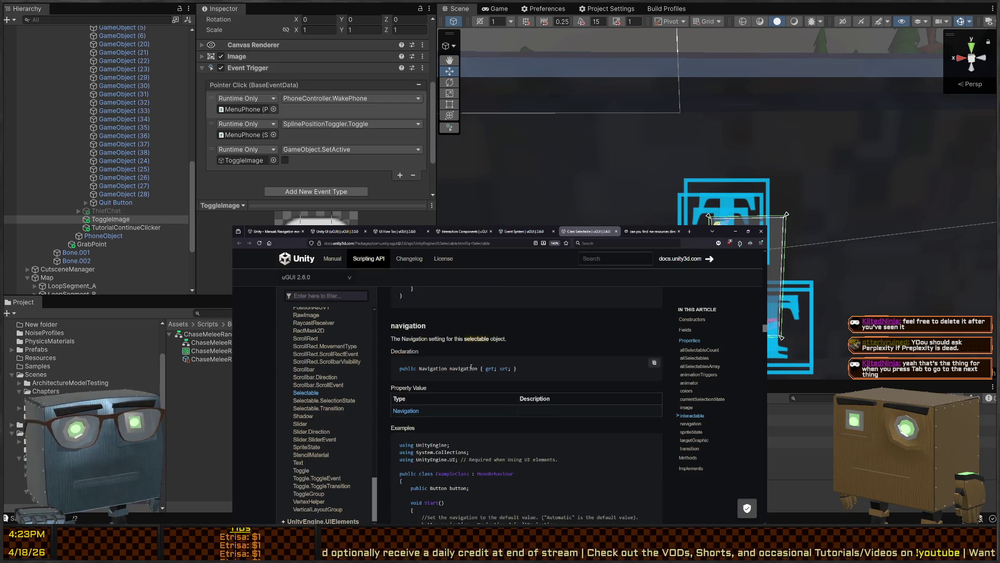
scroll(471, 368, "down", 3)
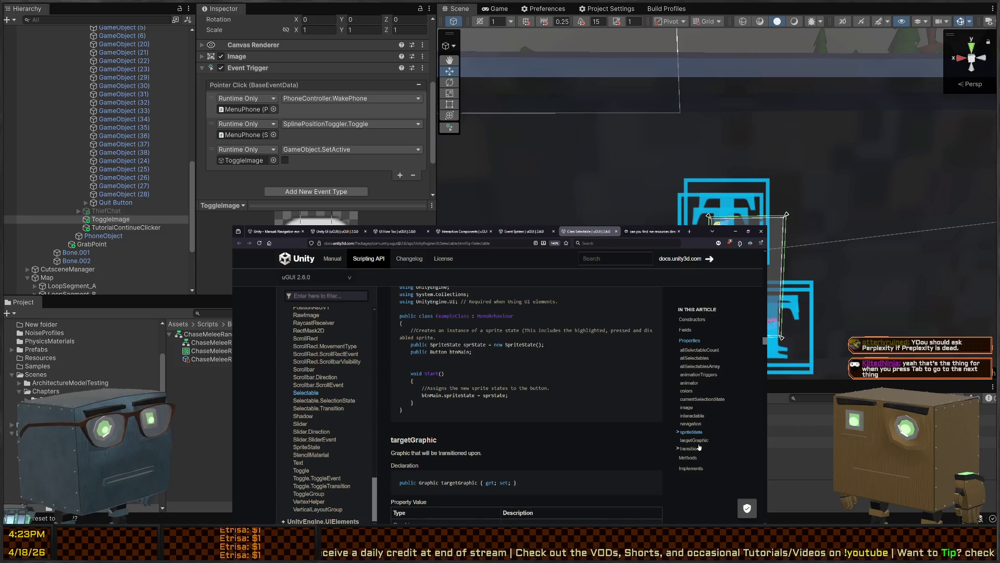
- Jump to the Selectable methods, read down to FindSelectable, and return to Visual Studio
left_click(696, 462)
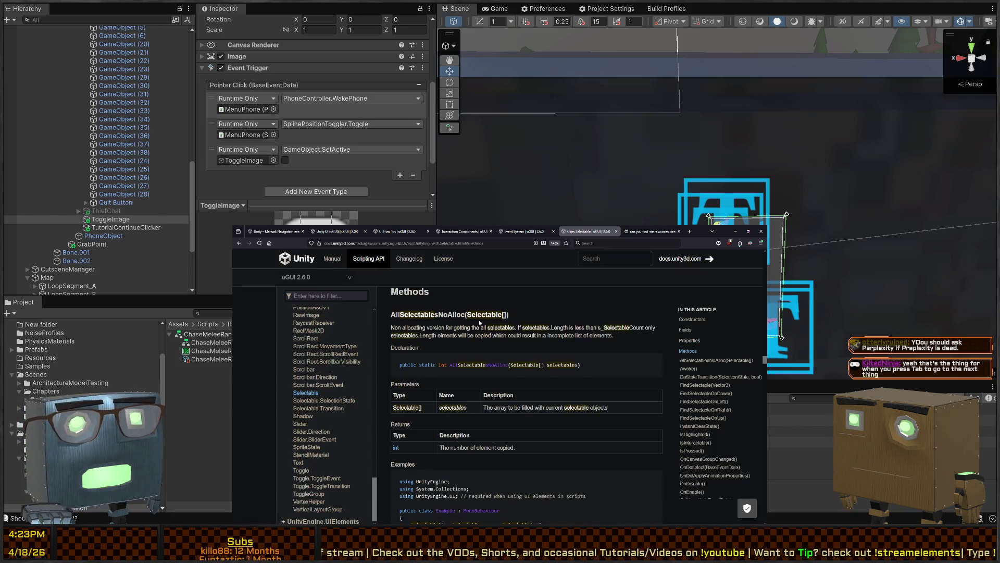
scroll(471, 333, "down", 5)
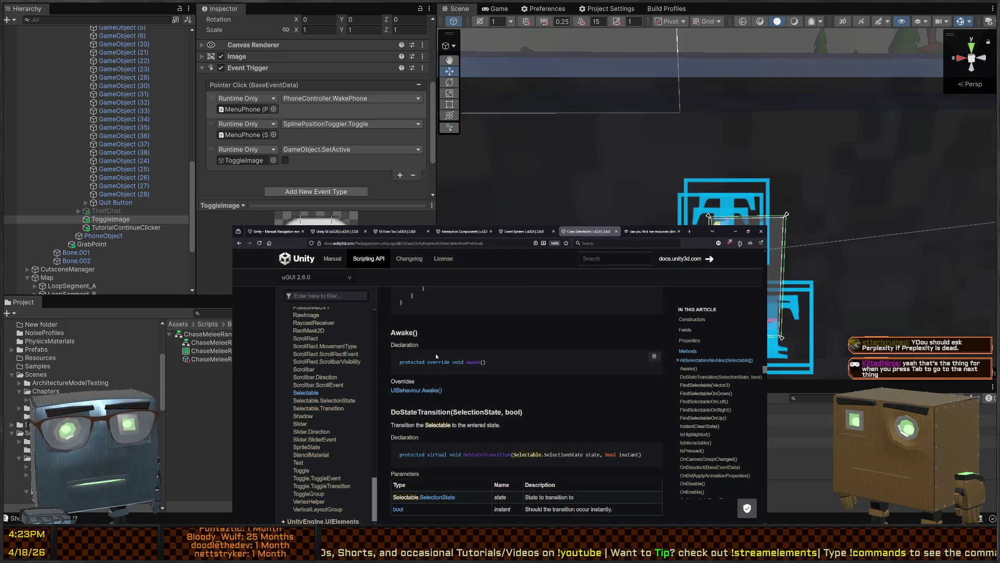
scroll(433, 356, "down", 2)
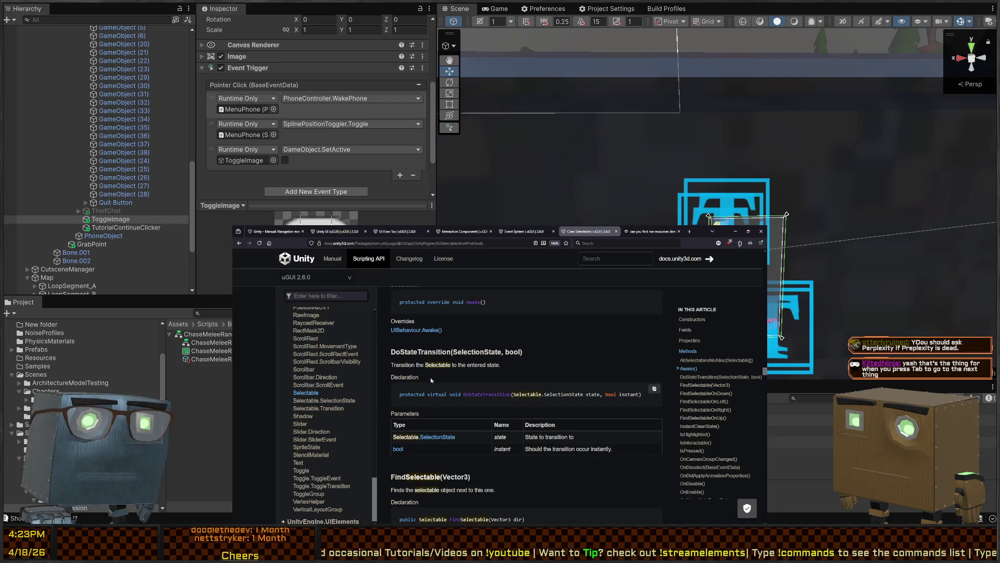
scroll(477, 372, "down", 4)
scroll(453, 374, "down", 1)
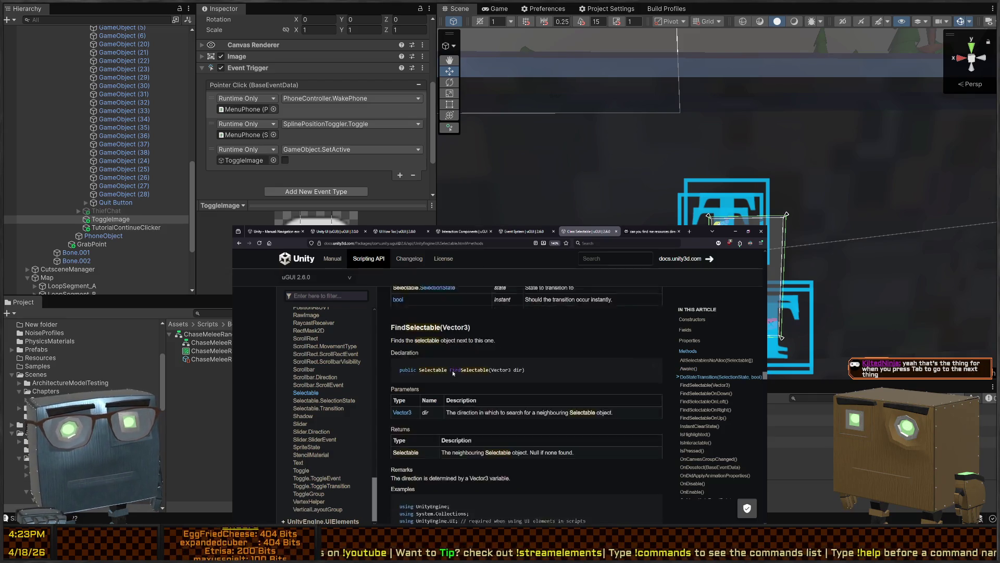
scroll(453, 374, "down", 1)
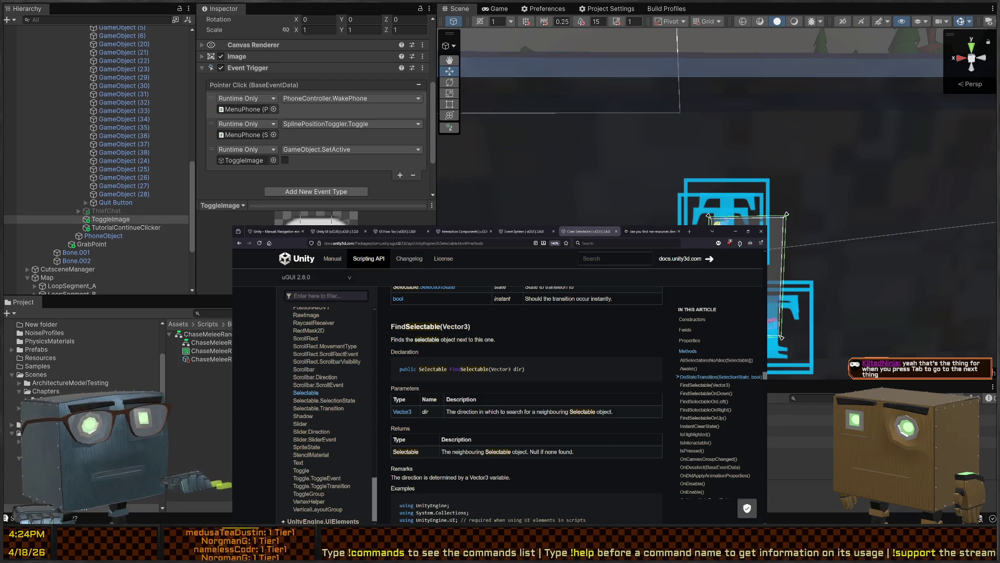
key("alt+Tab")
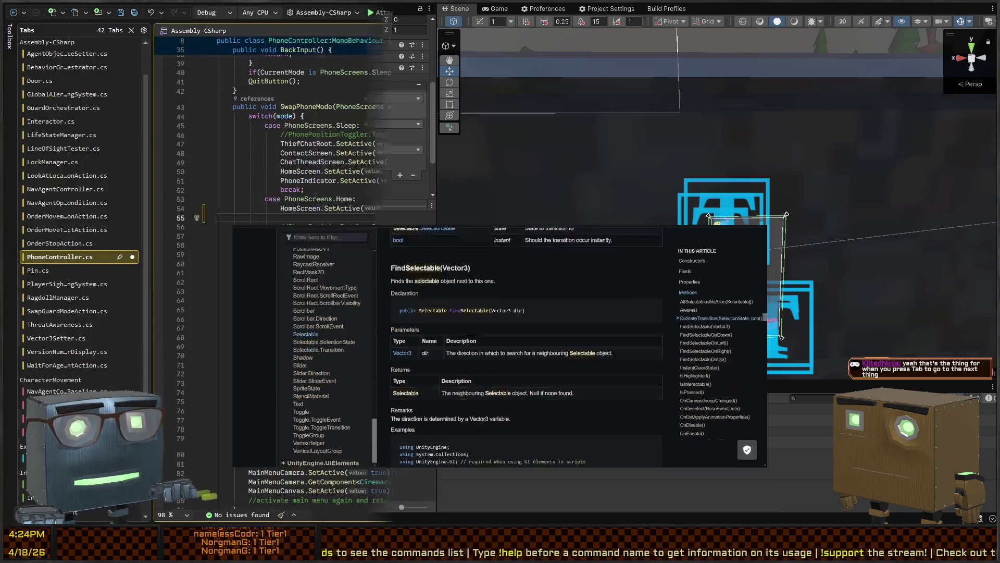
- Try a Selectable.FindSelectable call on line 55, delete it and the empty line, then return to Unity
type("S")
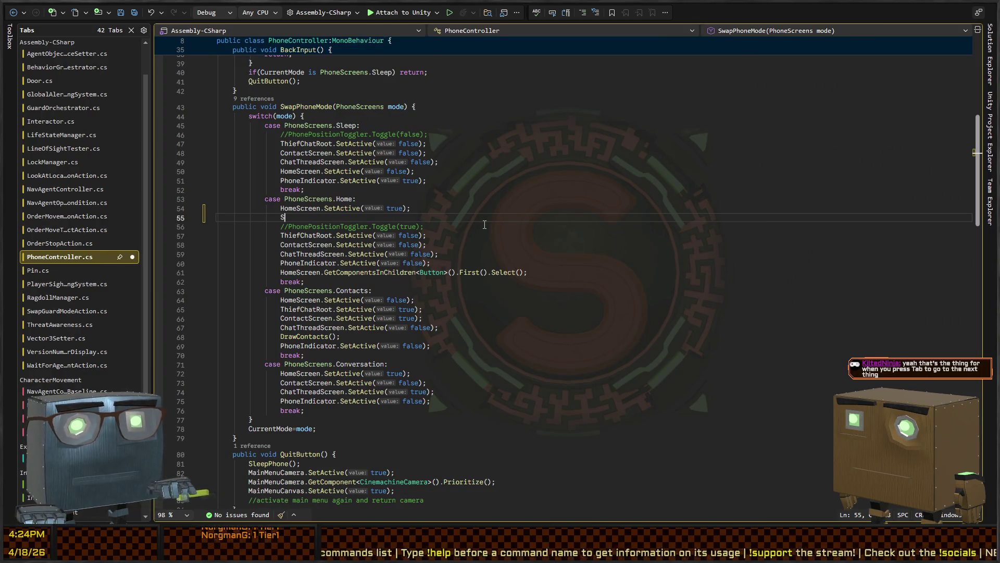
type("electable.FindSelectable")
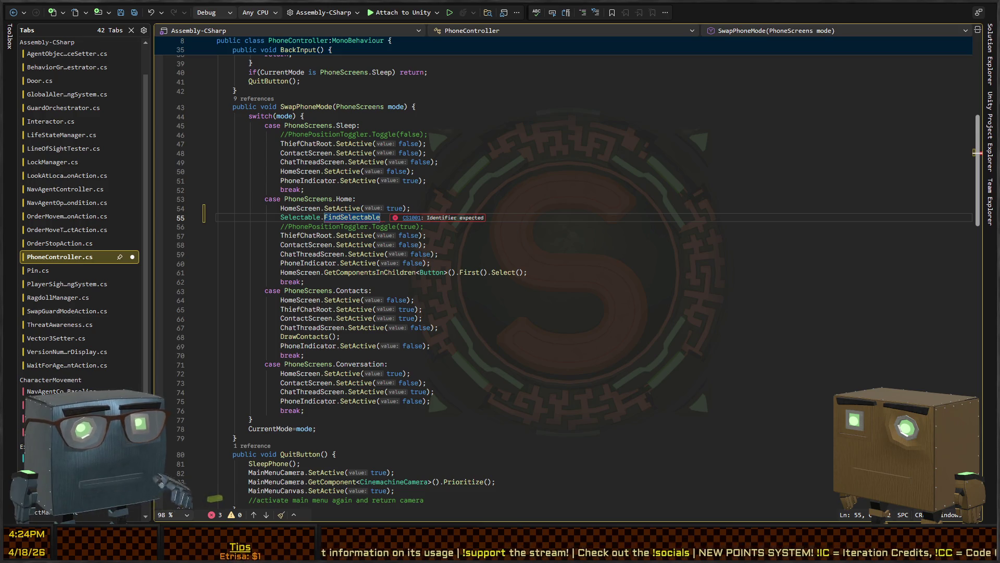
key("BackSpace")
key("BackSpace")
key("BackSpace")
type("Sele")
key("ctrl+z")
type("Selection")
key("BackSpace")
key("BackSpace")
key("BackSpace")
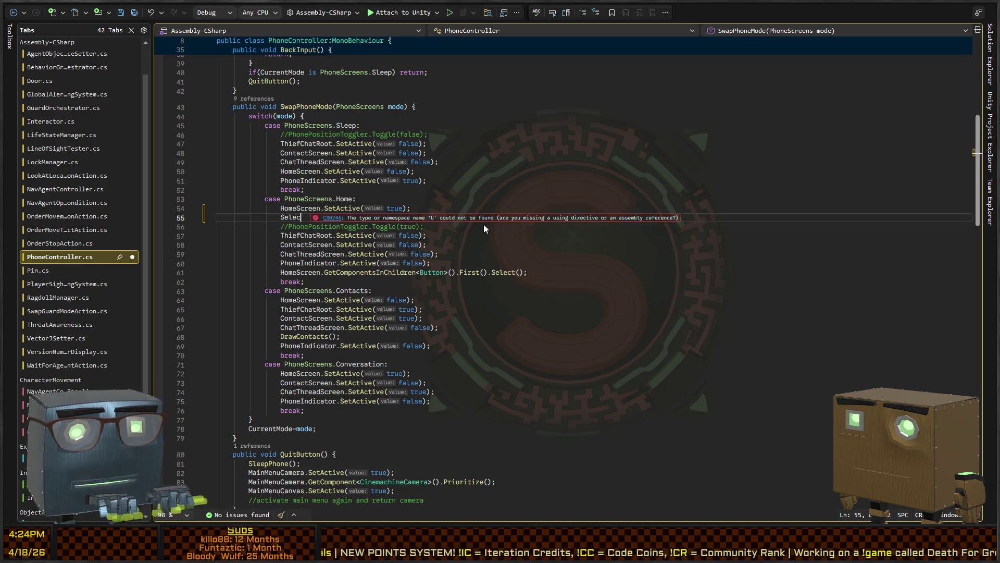
type("table")
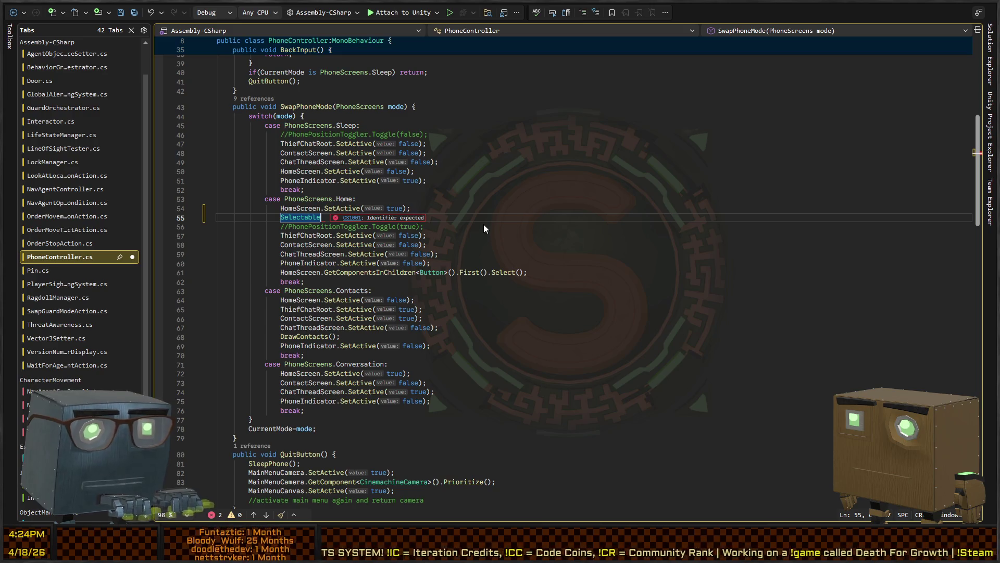
key("ctrl+BackSpace")
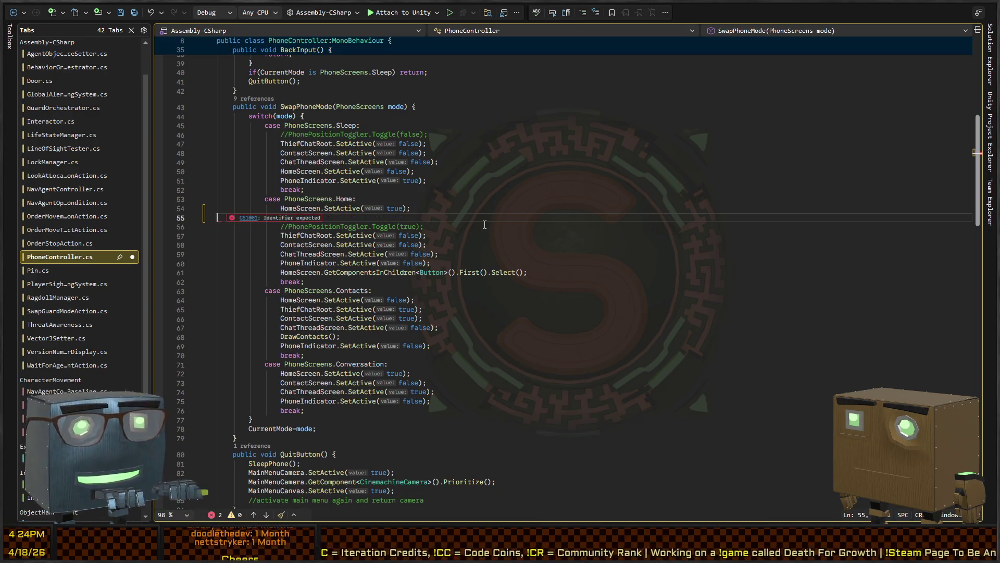
key("BackSpace")
key("BackSpace")
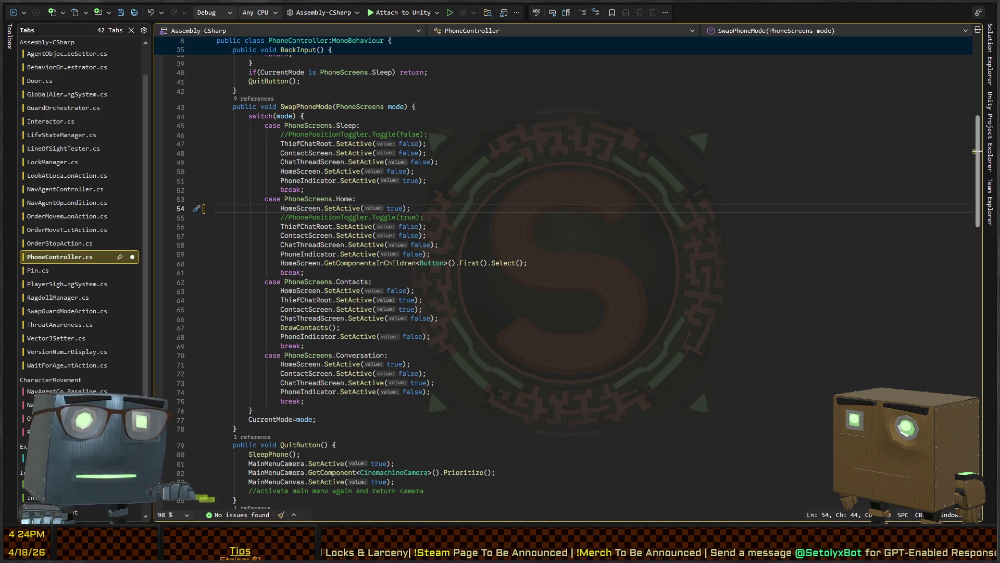
key("alt+Tab")
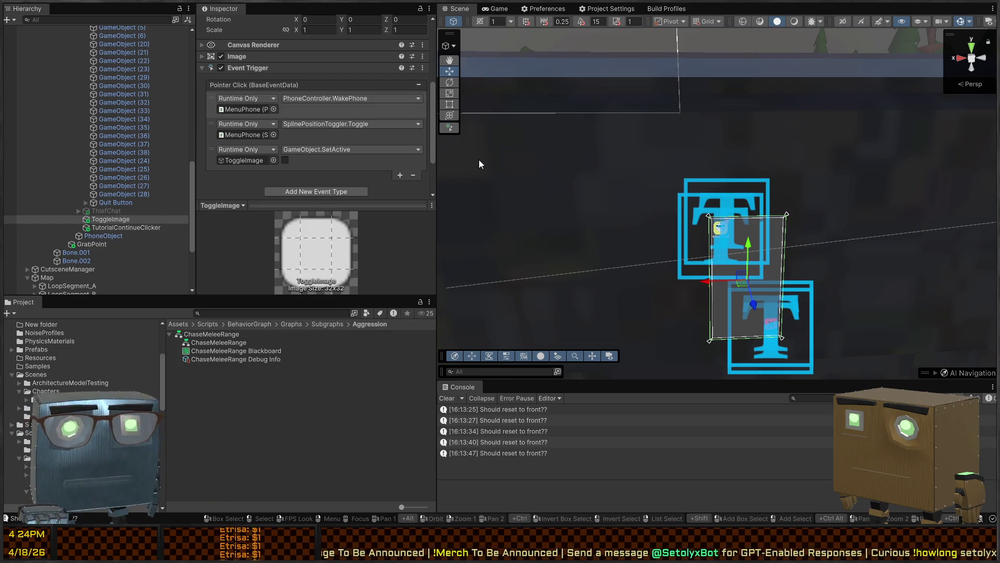
- Scroll ToggleImage's Inspector up to its Rect Transform, then return to PhoneController.cs in Visual Studio
scroll(313, 174, "up", 5)
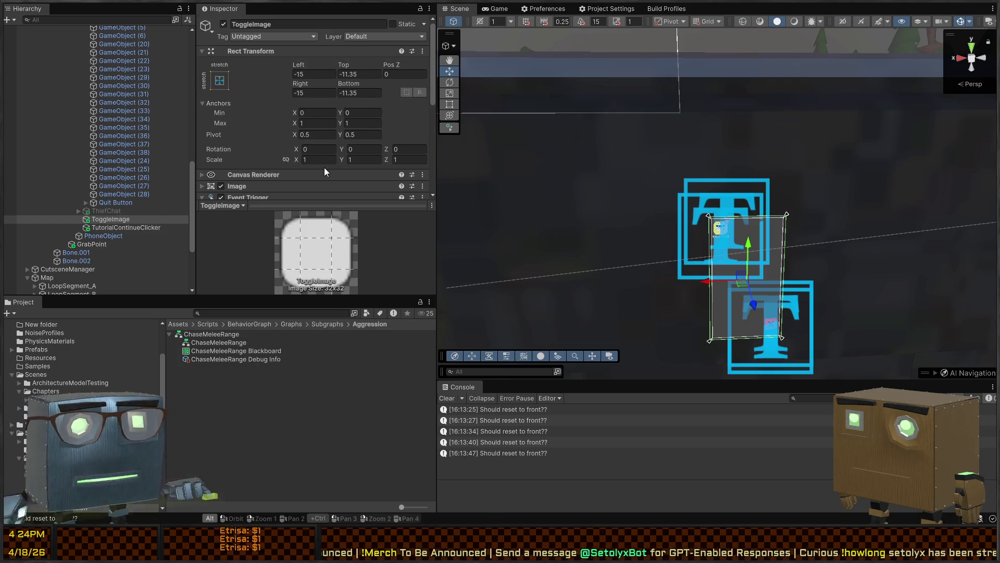
key("alt+Tab")
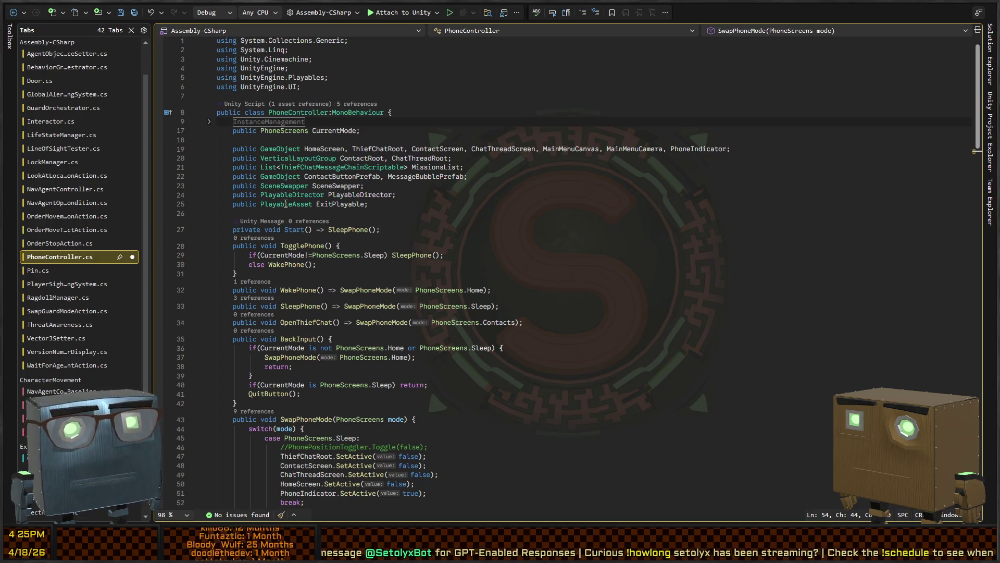
- Follow VerticalLayoutGroup's definition through HorizontalOrVerticalLayoutGroup, LayoutGroup and UIBehaviour sources
left_click(304, 158)
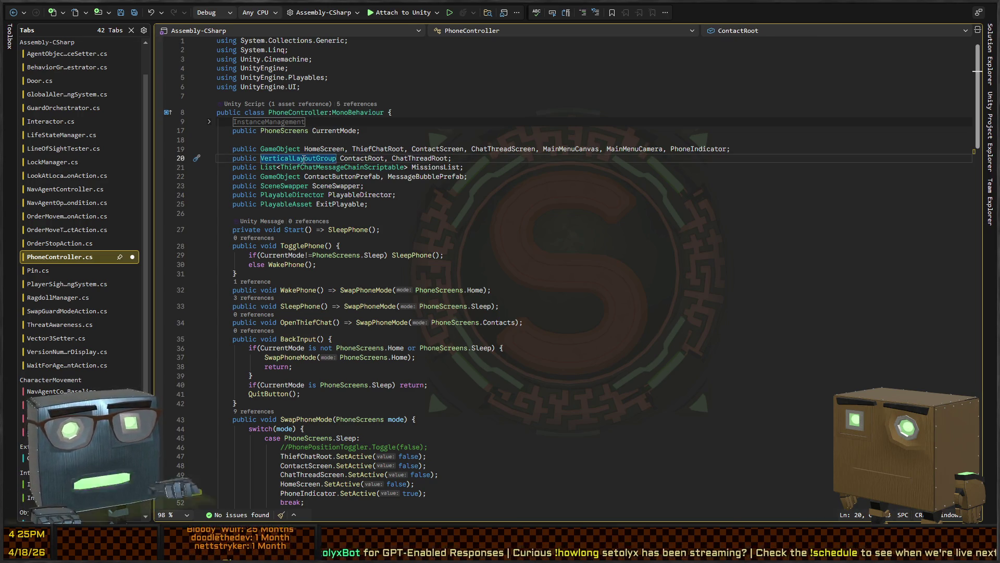
left_click(302, 158, "ctrl")
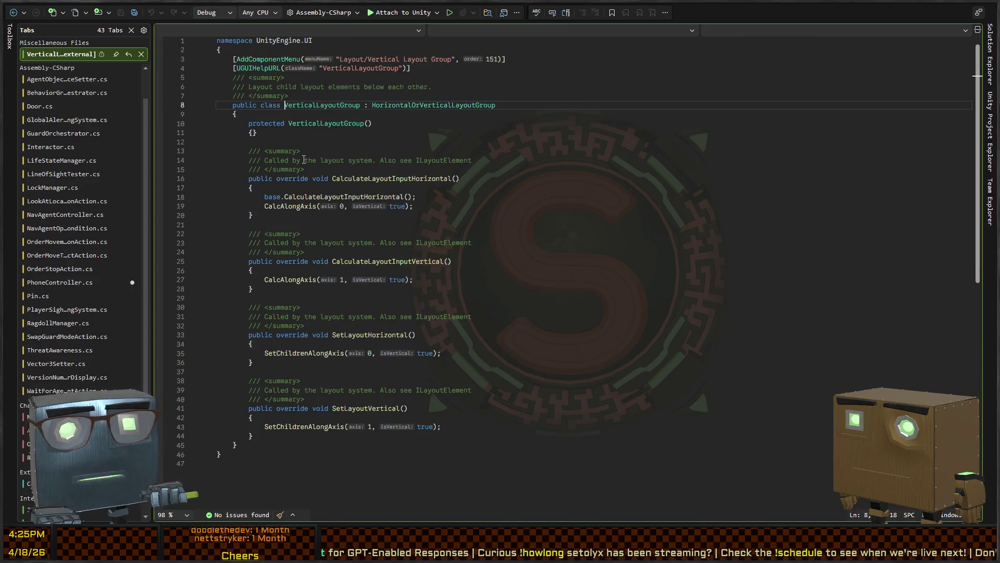
left_click(422, 104, "ctrl")
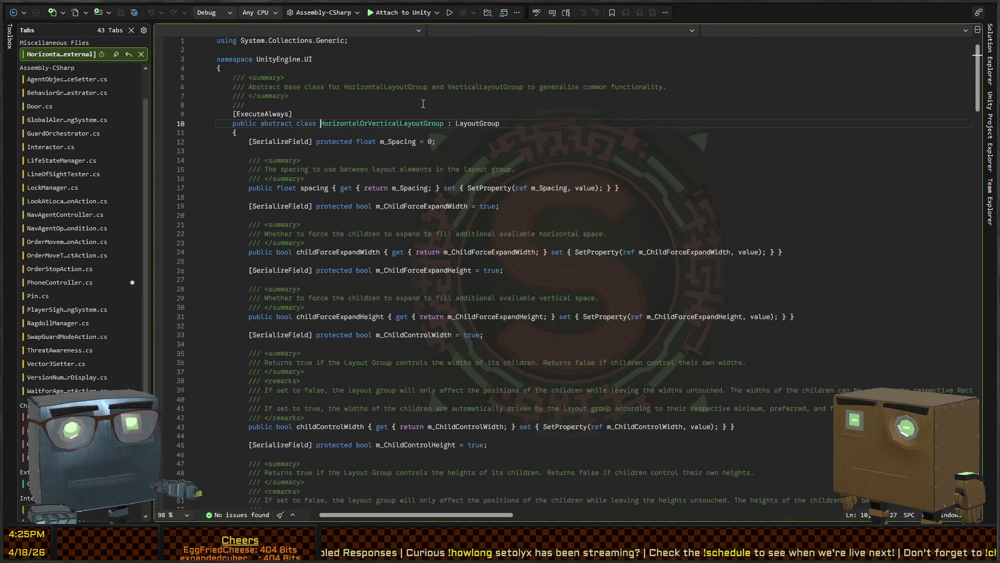
left_click(469, 123, "ctrl")
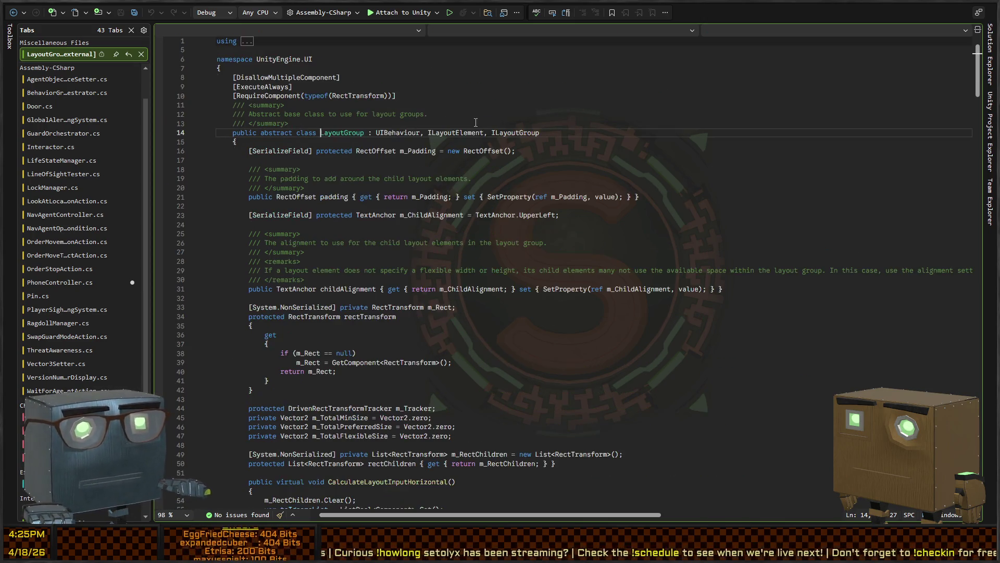
left_click(401, 133, "ctrl")
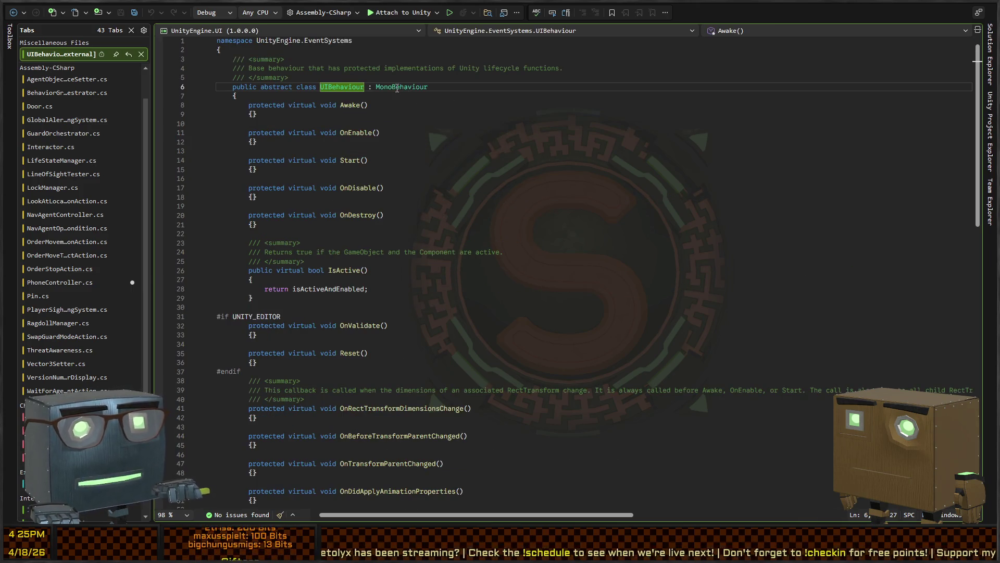
- Navigate back through the base class sources and close the decompiled tabs, returning to PhoneController
left_click(12, 12)
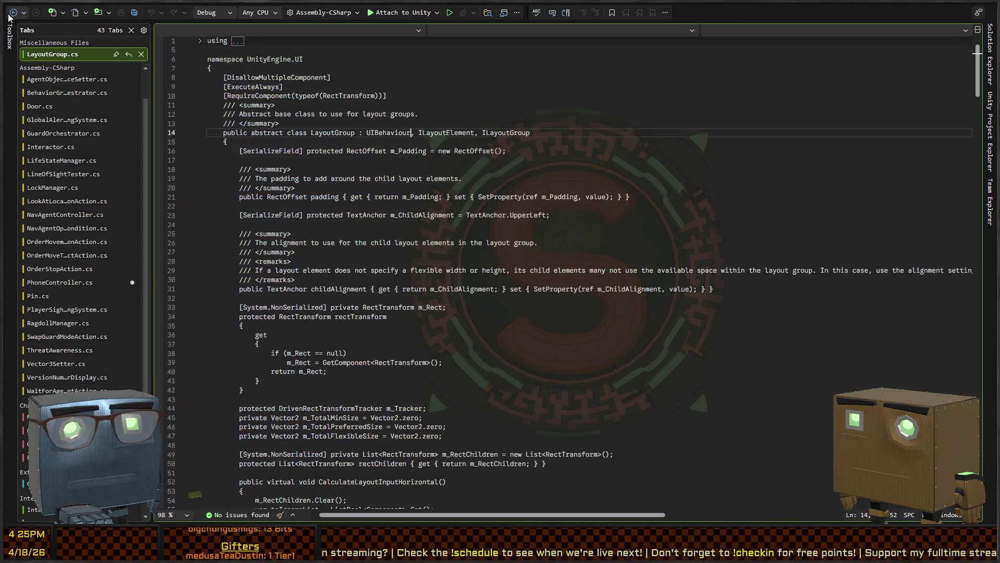
left_click(9, 17)
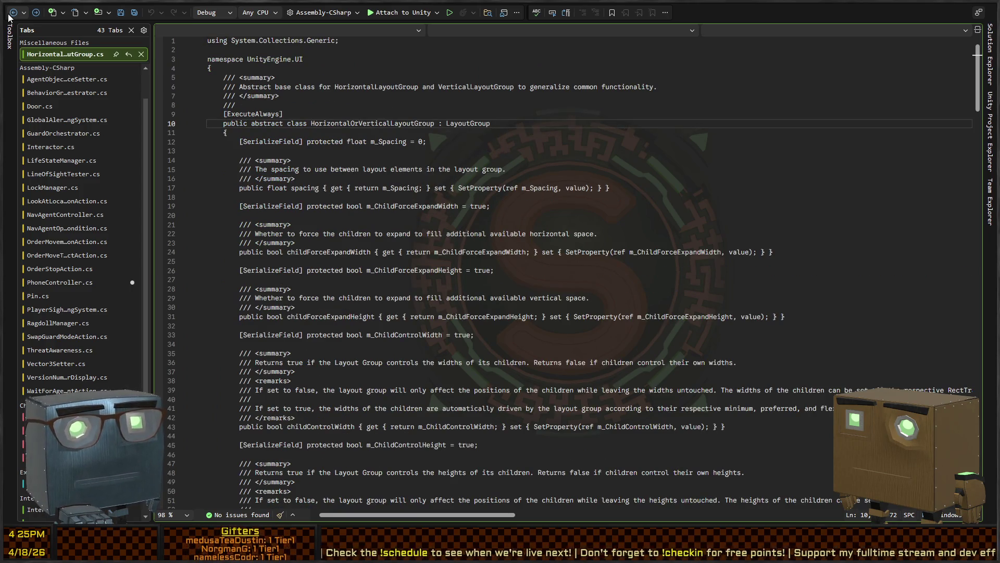
left_click(36, 12)
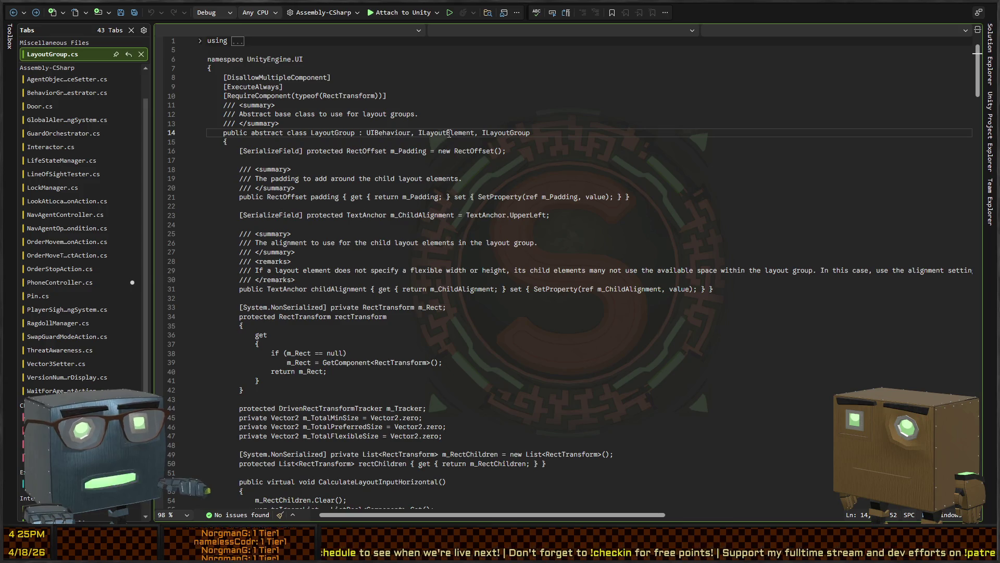
middle_click(68, 54)
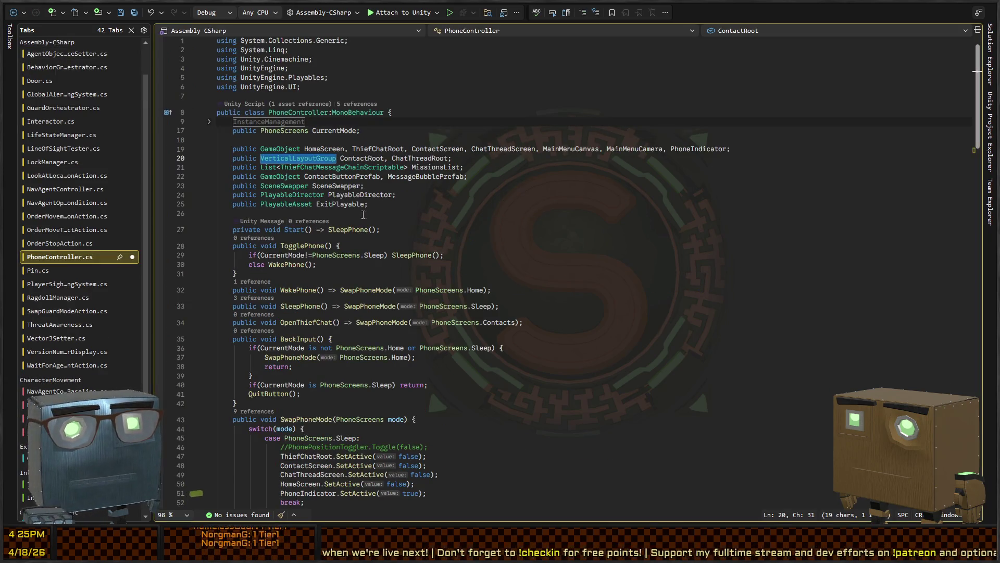
left_click(289, 158, "ctrl")
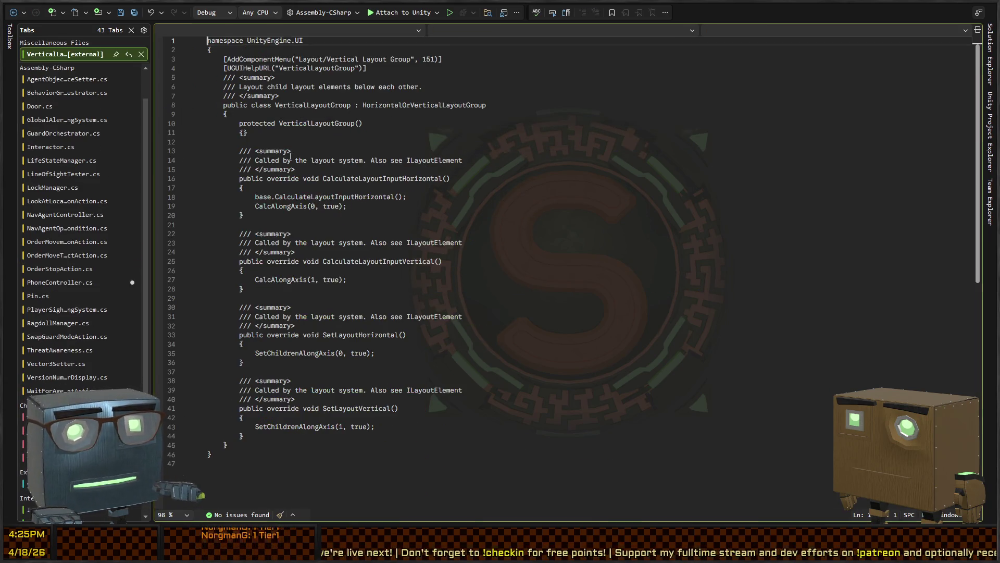
middle_click(65, 54)
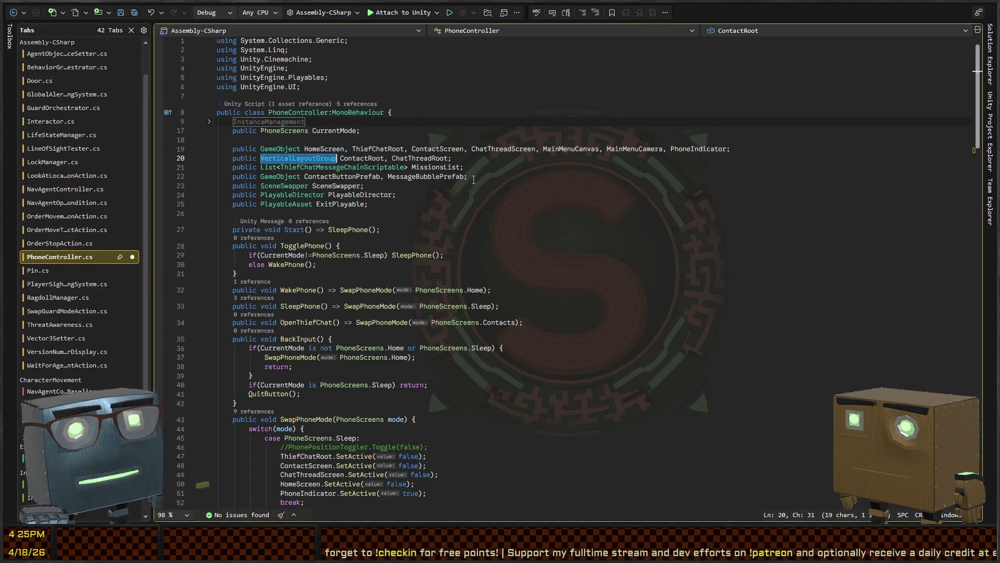
left_click(412, 195)
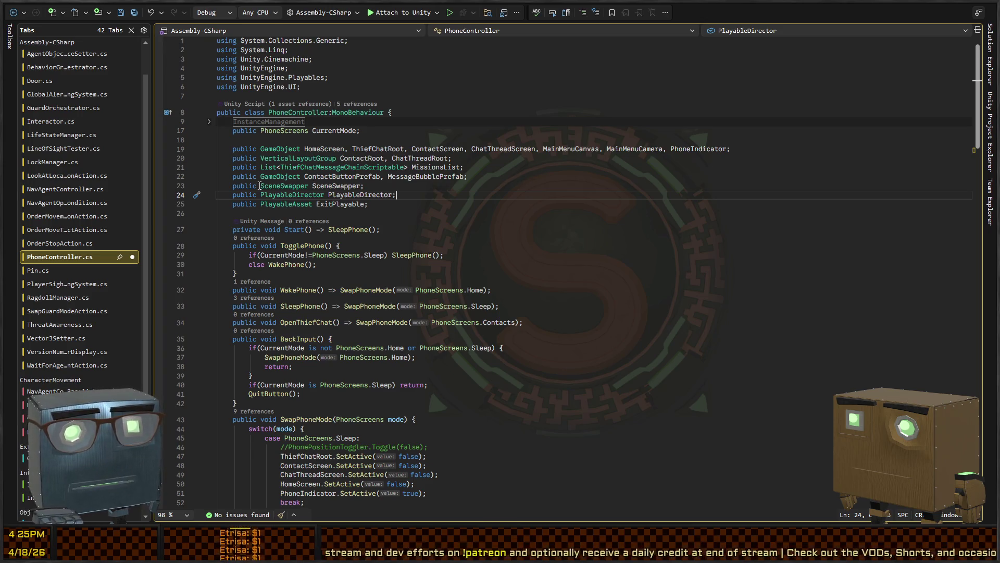
double_click(317, 149)
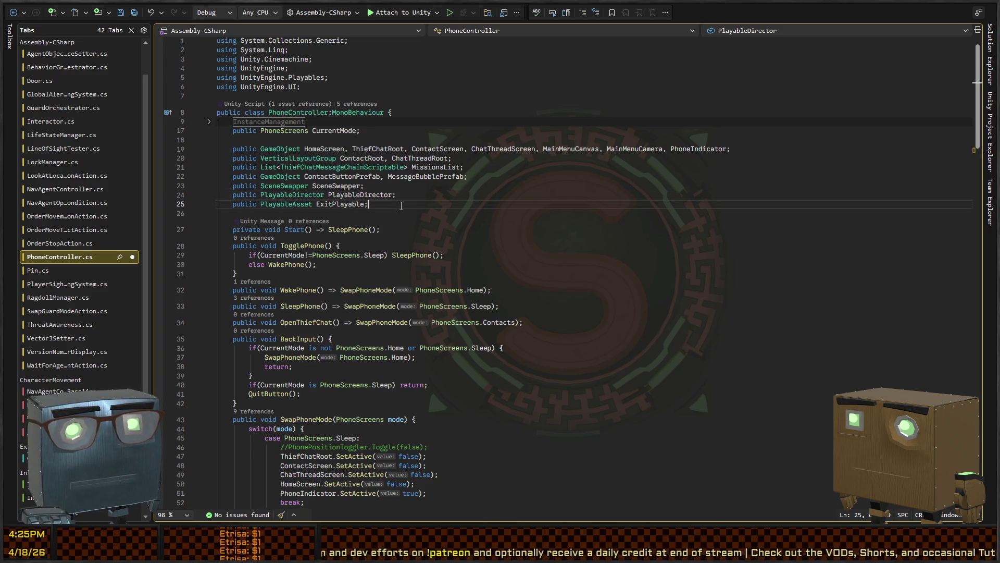
left_click(322, 149)
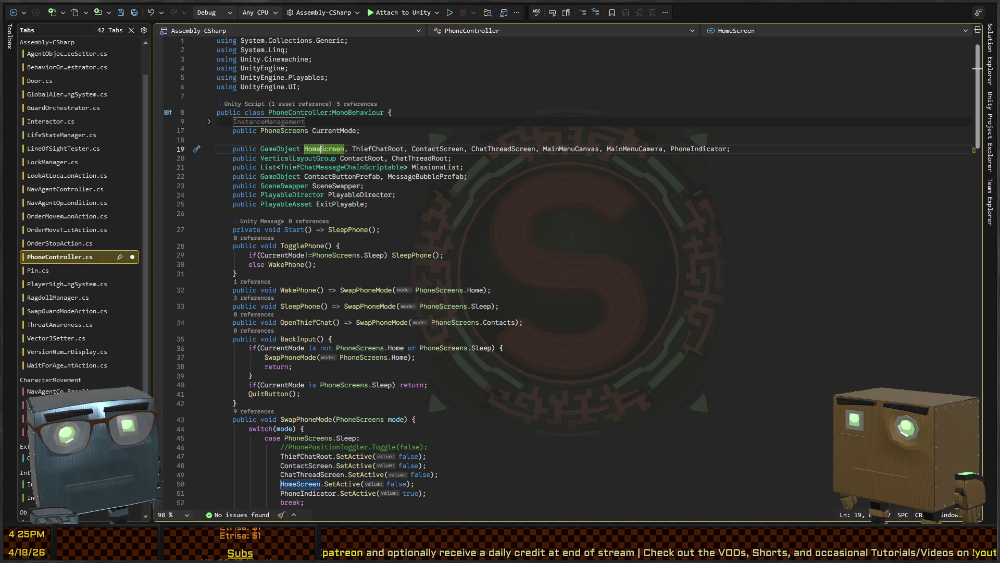
key("ctrl+shift+Down")
key("ctrl+shift+Down")
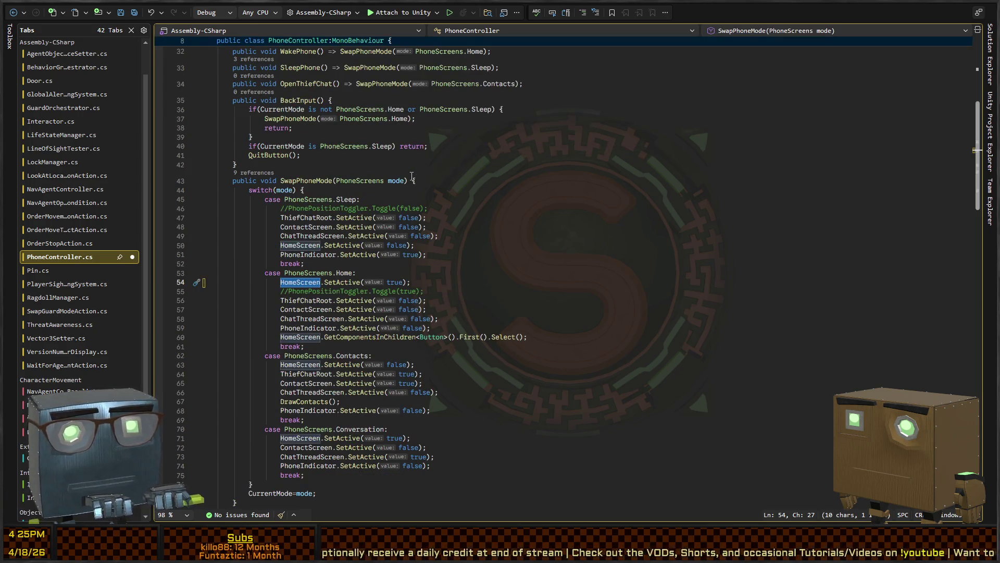
key("ctrl+shift+Down")
key("ctrl+shift+Down")
key("ctrl+shift+Down")
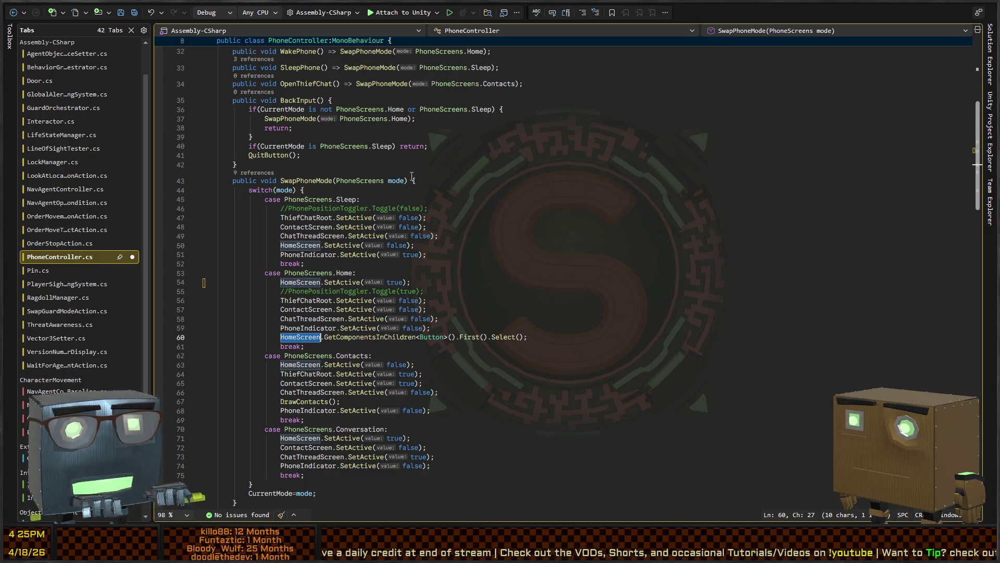
key("ctrl+shift+Down")
key("ctrl+shift+Up")
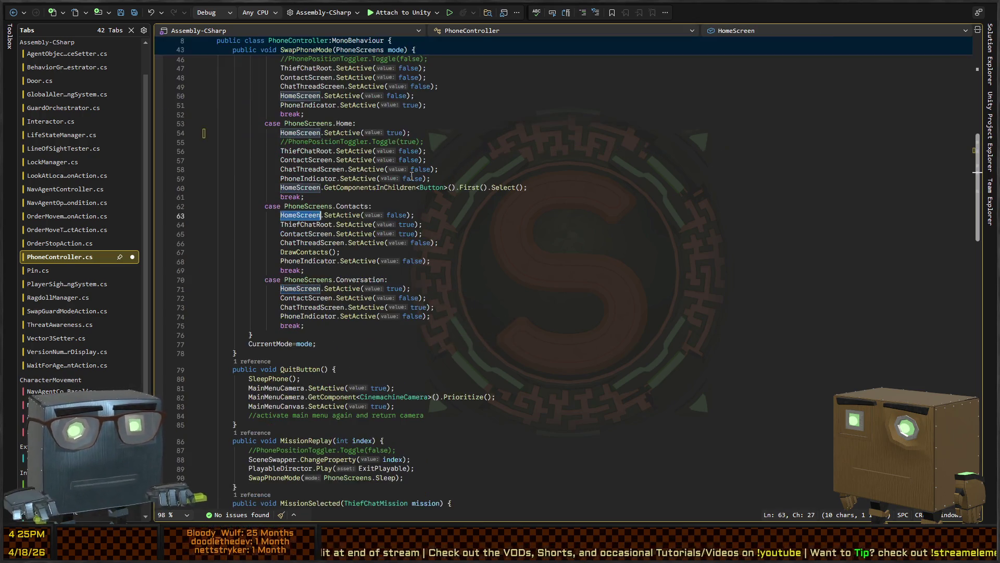
key("ctrl+shift+Up")
key("ctrl+shift+Up")
key("ctrl+shift+Up")
key("ctrl+shift+Up")
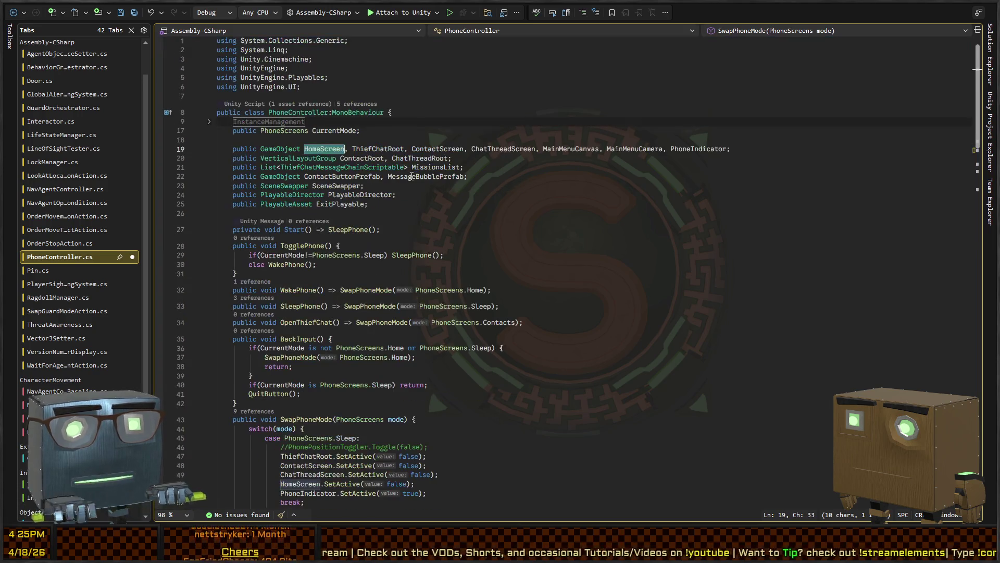
key("ctrl+Right")
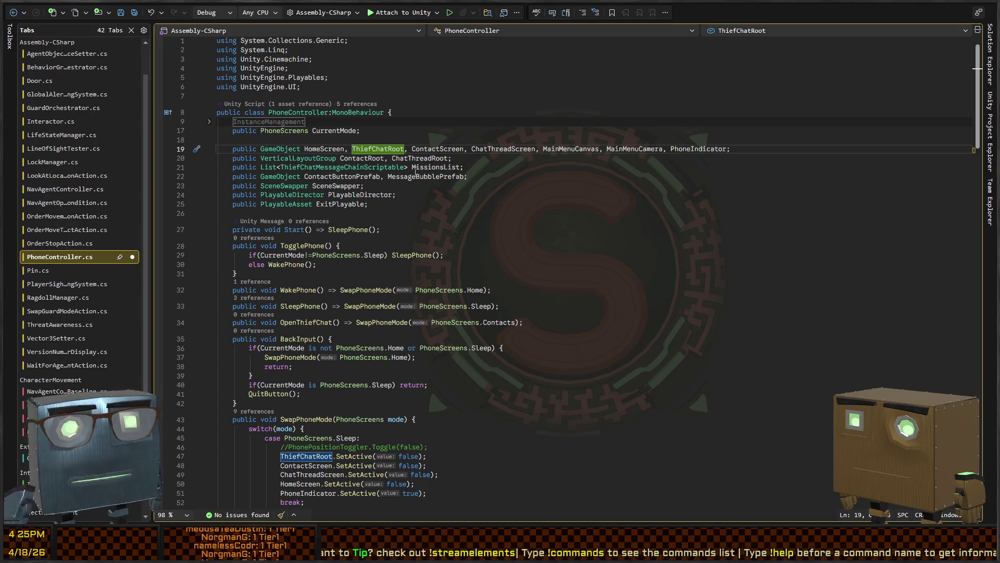
left_click(334, 149)
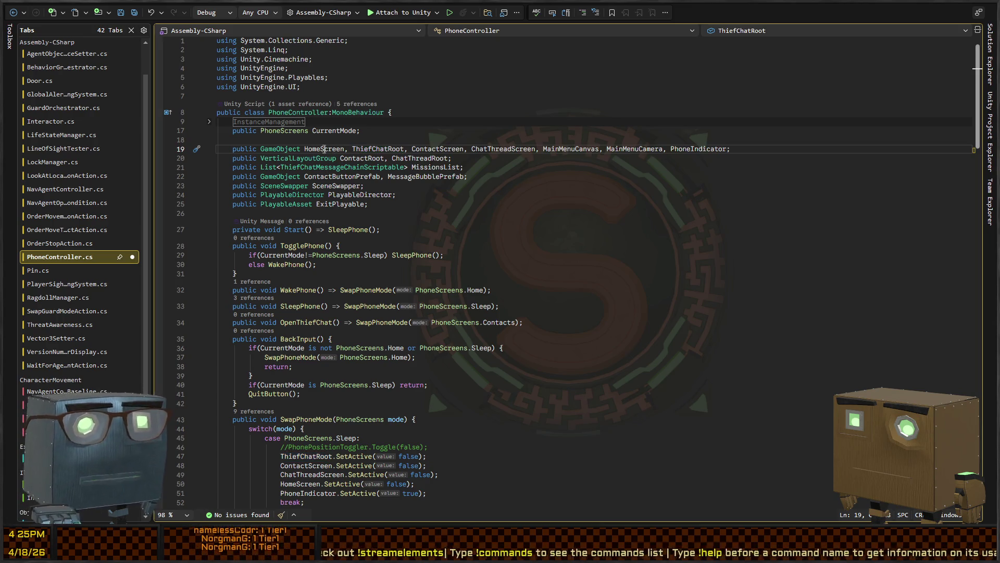
scroll(358, 289, "down", 11)
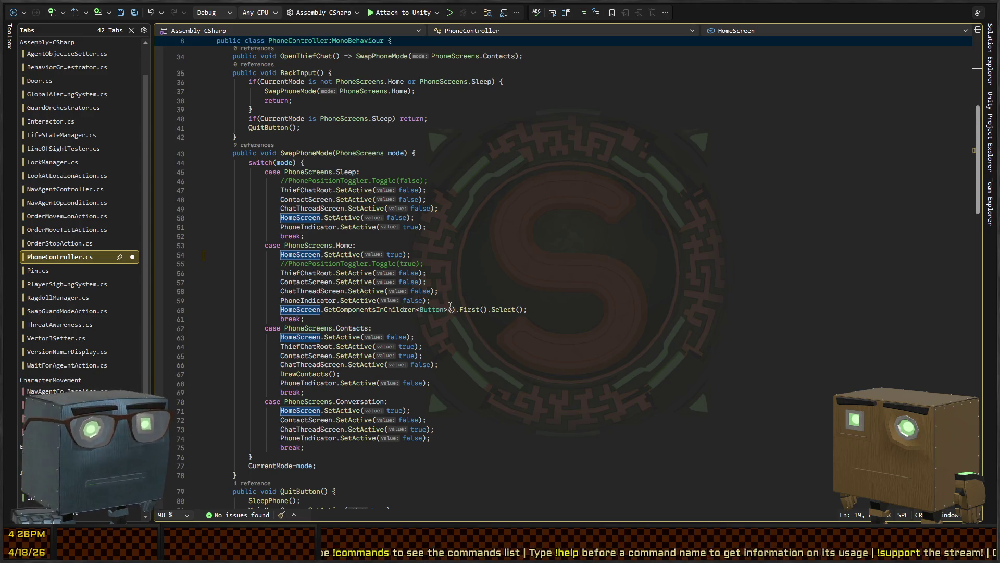
left_click(375, 309)
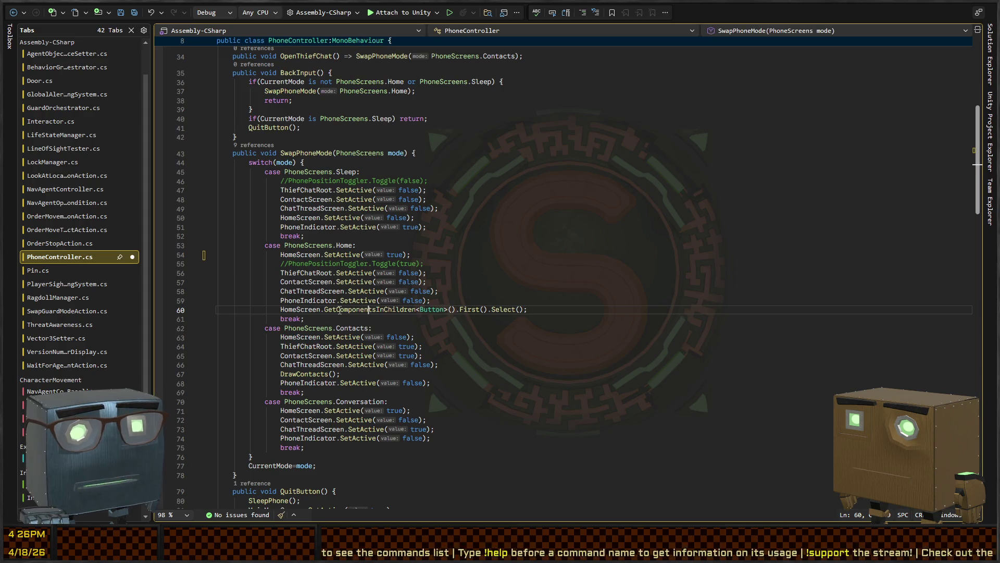
double_click(440, 311)
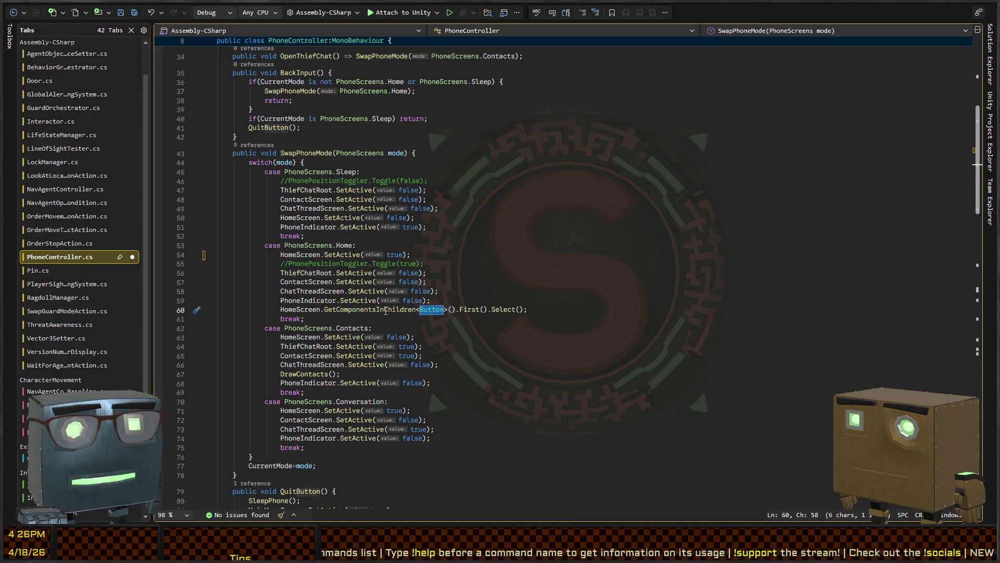
left_click_drag(480, 309, 484, 310)
triple_click(471, 309)
key("ctrl+c")
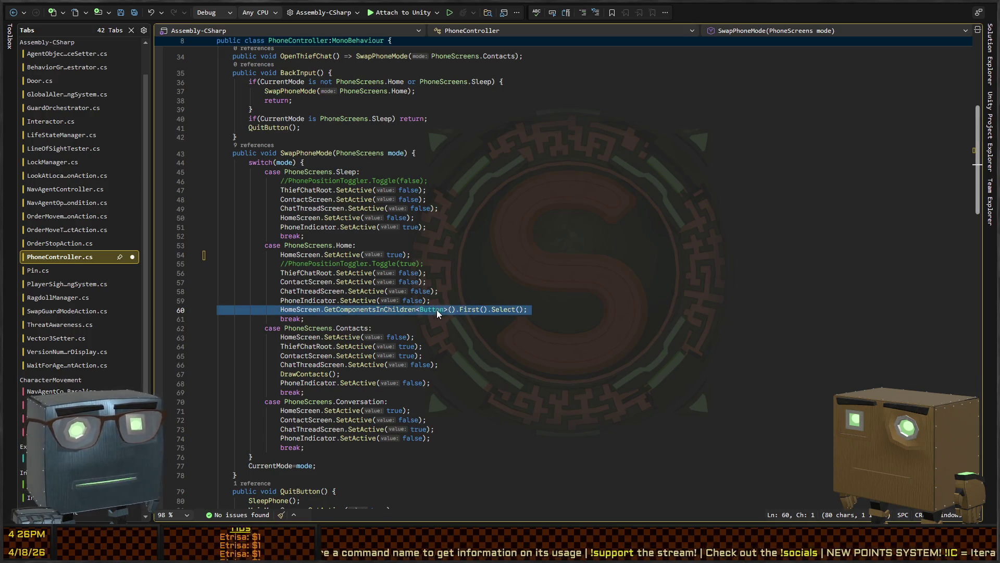
left_click(469, 380)
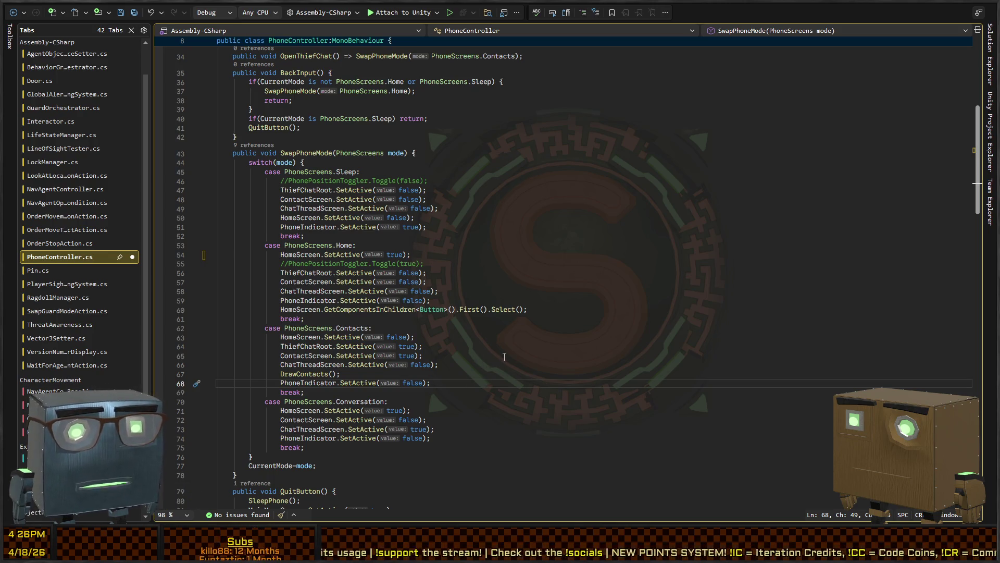
- Add a Contacts case line selecting ContactScreen's first Selectable
key("Return")
key("ctrl+v")
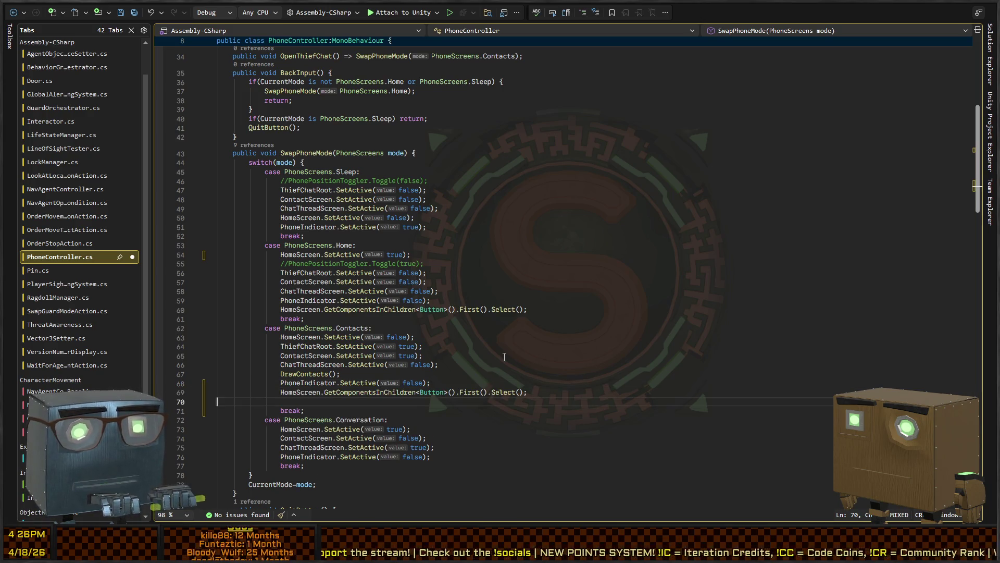
key("Up")
key("ctrl+shift+Right")
type("ContactScree")
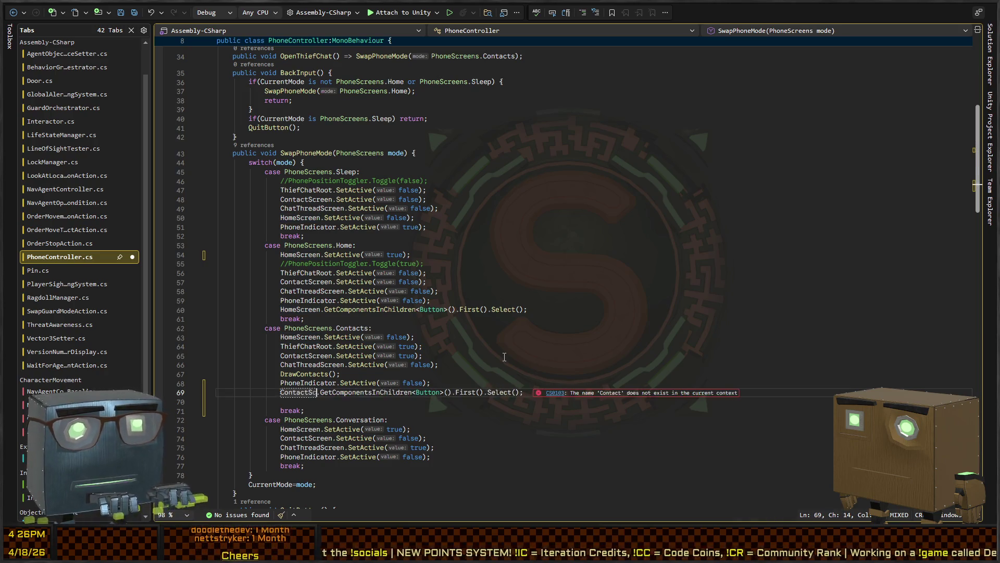
type("n")
key("ctrl+Right")
key("ctrl+Right")
key("ctrl+Right")
key("ctrl+shift+Right")
type("Selectable")
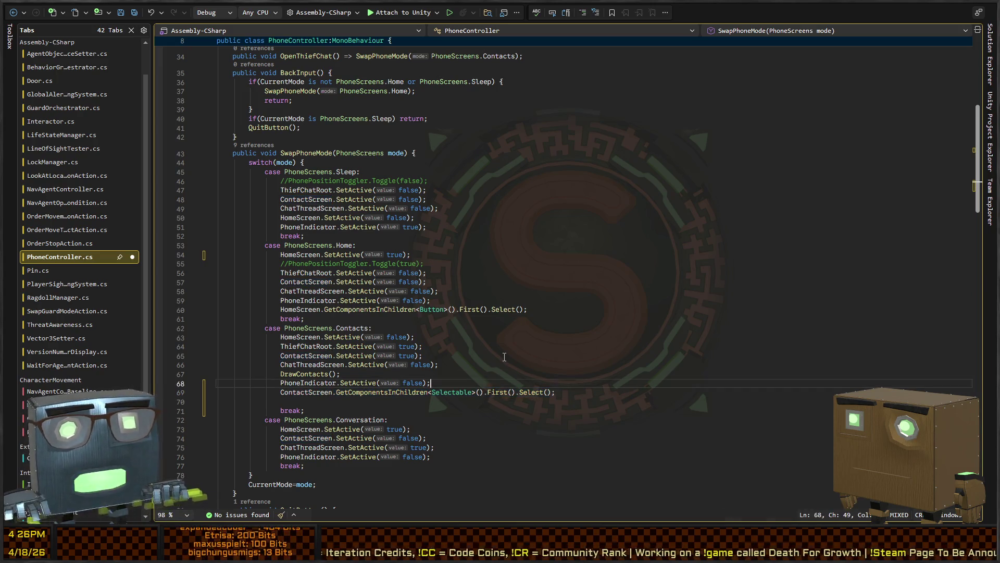
- Change the Home case on line 60 to select a Selectable instead of a Button
left_click(504, 357)
key("Up")
key("Up")
key("Up")
key("End")
key("Left")
key("Left")
key("Left")
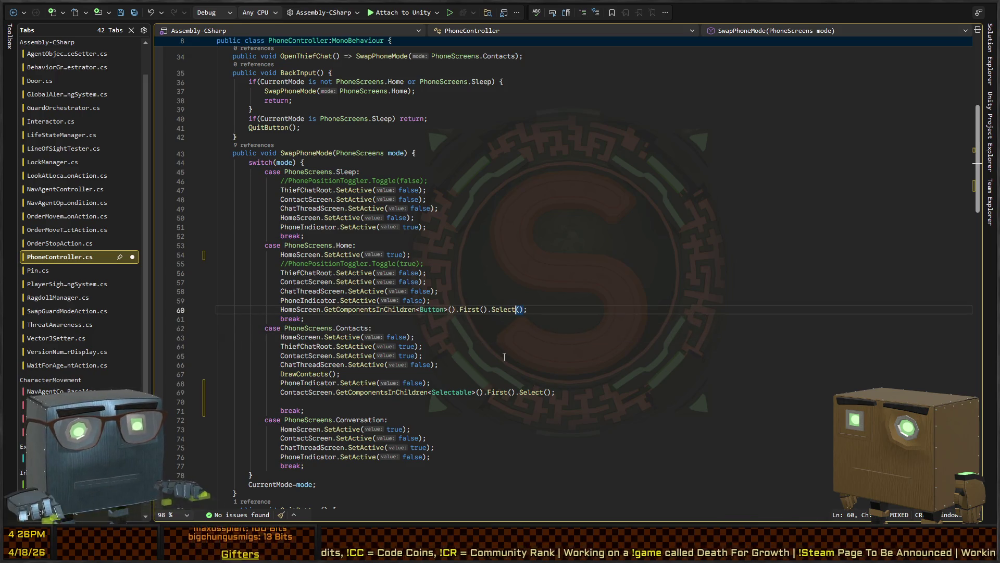
key("Left")
key("Left")
key("Left")
key("BackSpace")
key("BackSpace")
key("BackSpace")
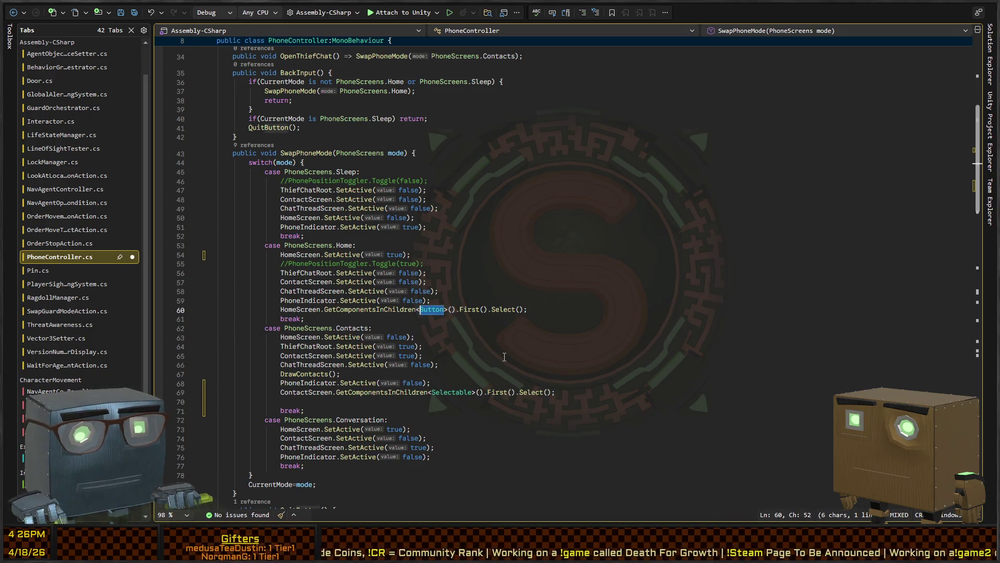
type("Selectable")
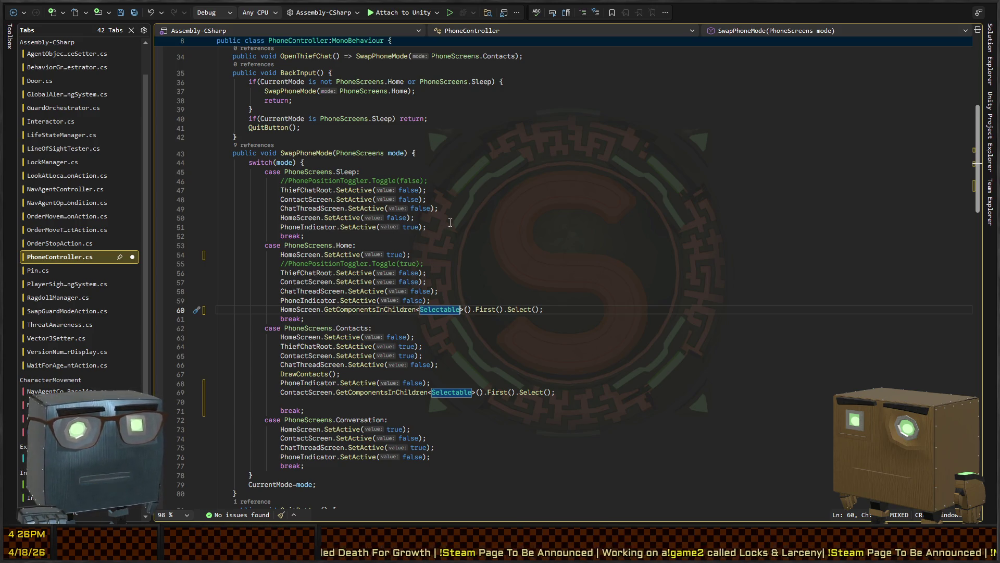
- Copy the select statement into the Conversation case using ChatThreadScreen, save, and switch to Unity
left_click(376, 309)
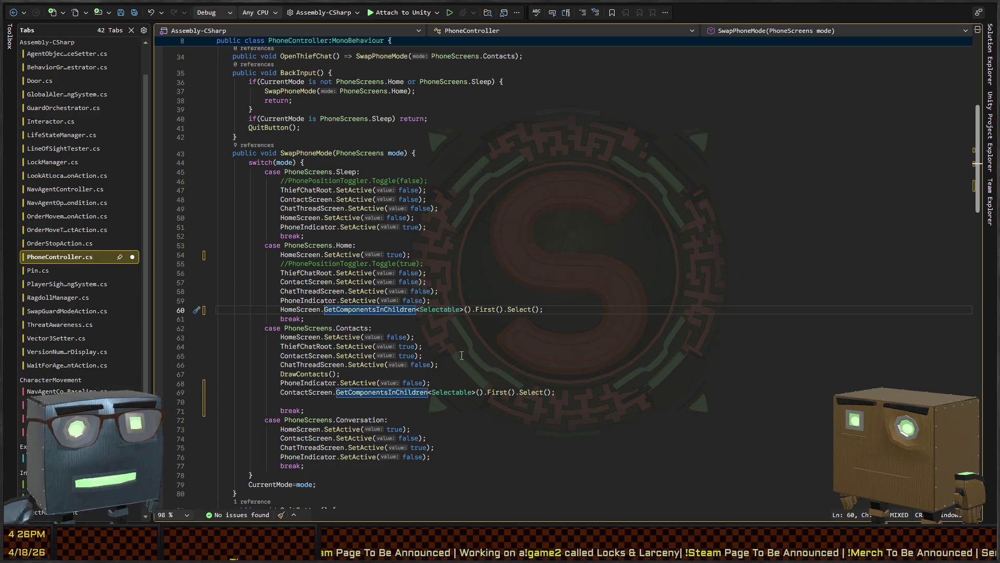
scroll(350, 359, "down", 4)
triple_click(349, 292)
left_click(452, 356)
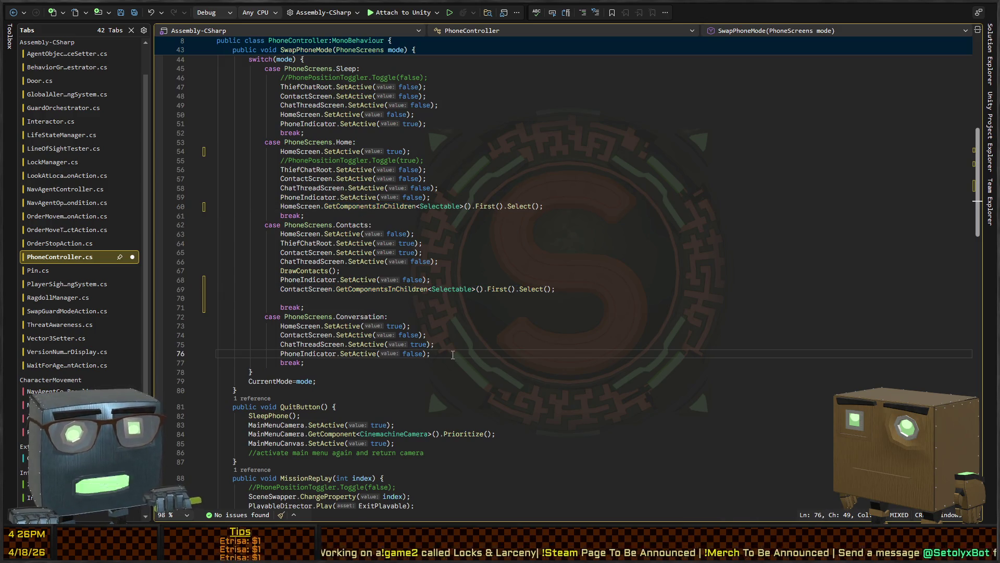
key("Return")
type("ContactScreen.GetComponentsInChildren<Selectable>().First().Select();")
key("Up")
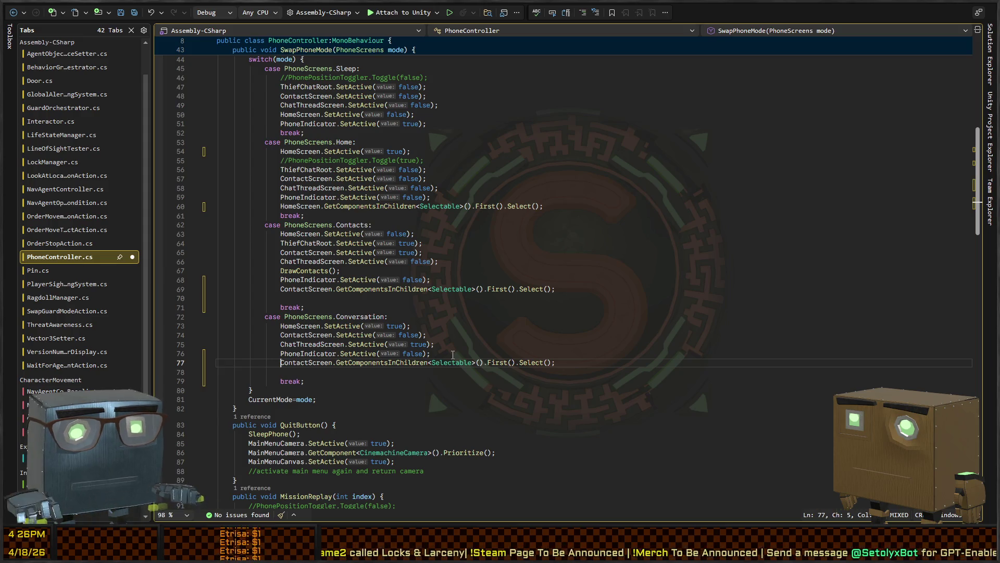
key("ctrl+Right")
key("ctrl+Right")
key("ctrl+shift+Left")
type("ChatThreadS")
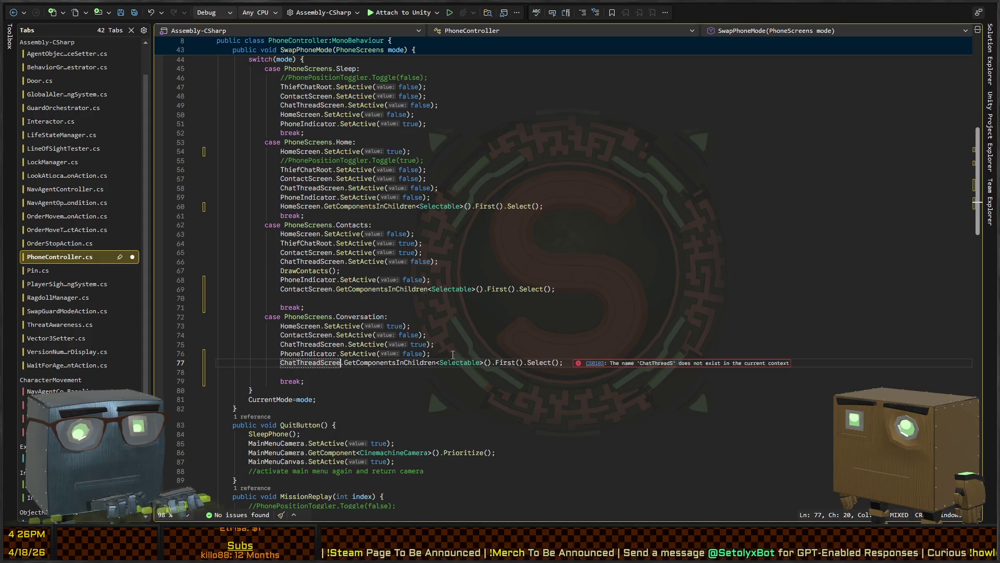
type("creen")
key("ctrl+s")
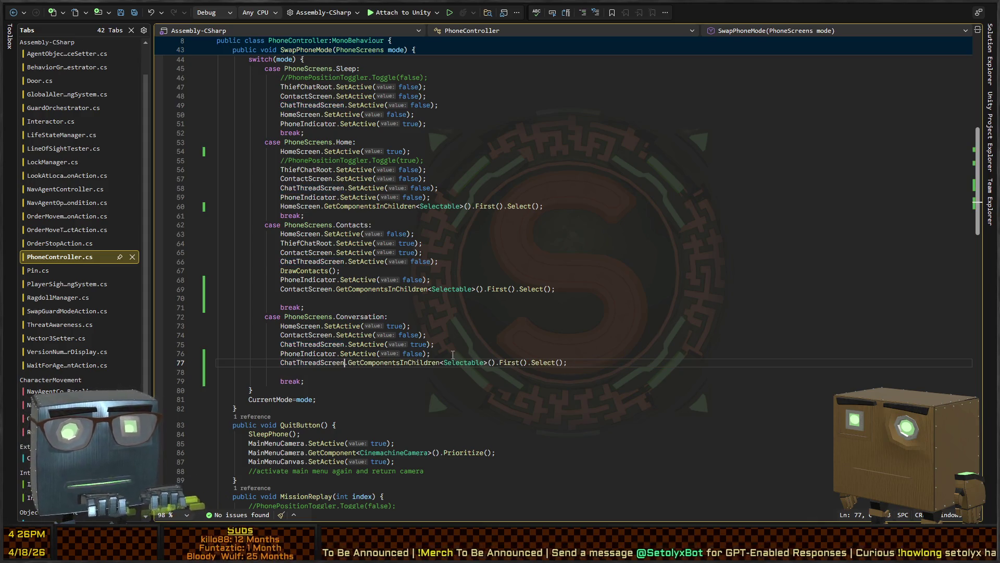
key("alt+Tab")
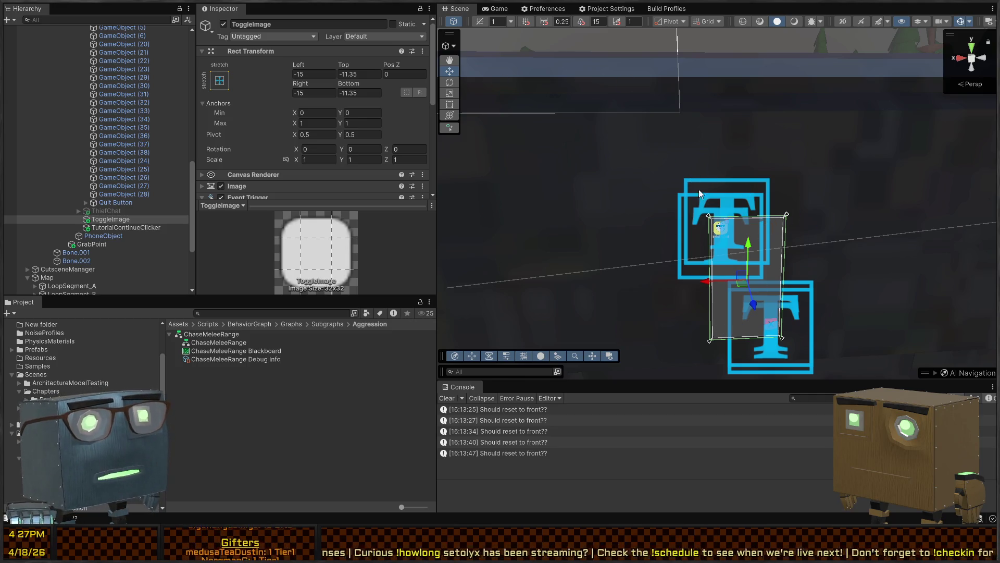
- Filter the Hierarchy by TimedAction and inspect TutorialContinueClicker and StartingMusicEmitter
key("ctrl+f")
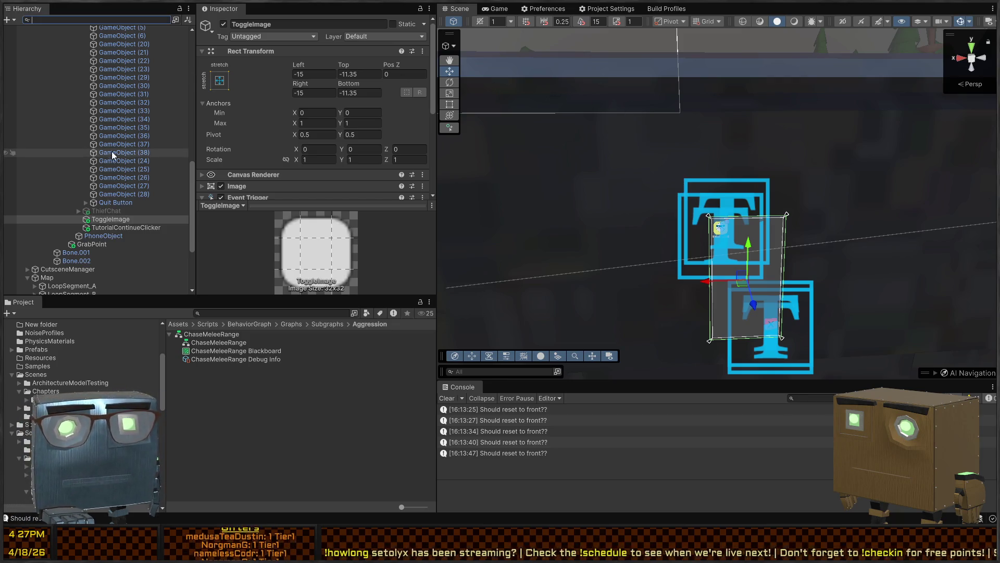
scroll(77, 23, "up", 6)
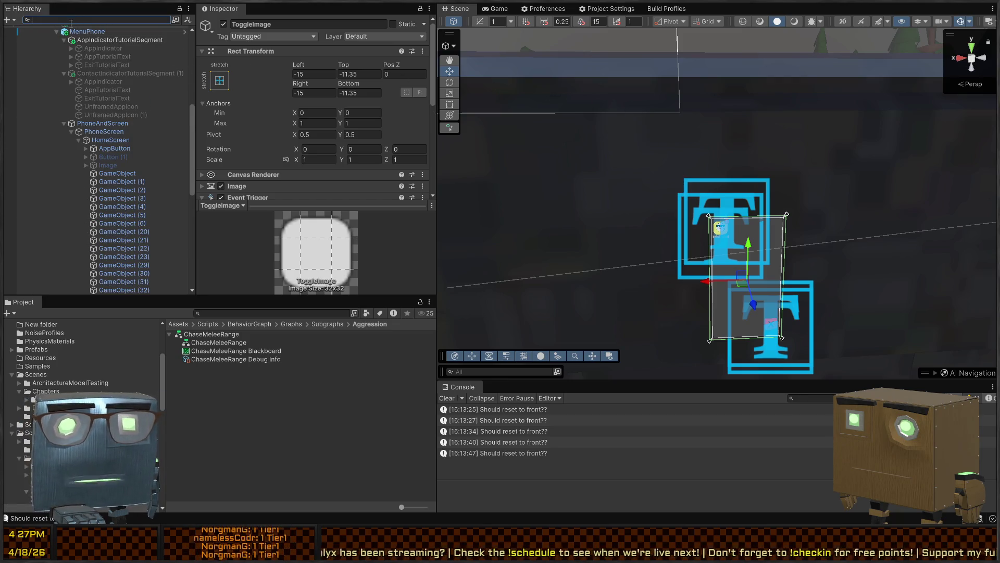
type("TimedAc")
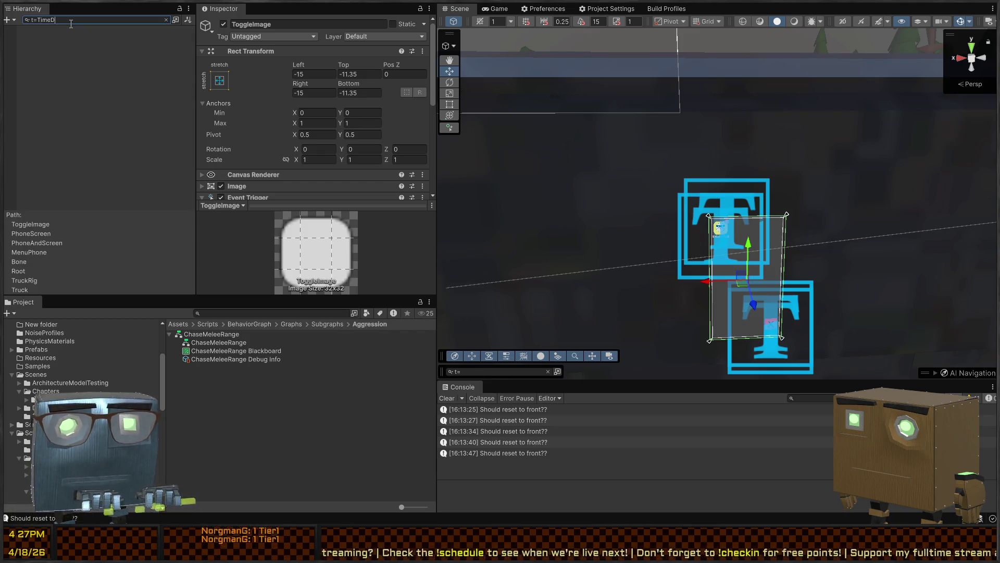
type("tion")
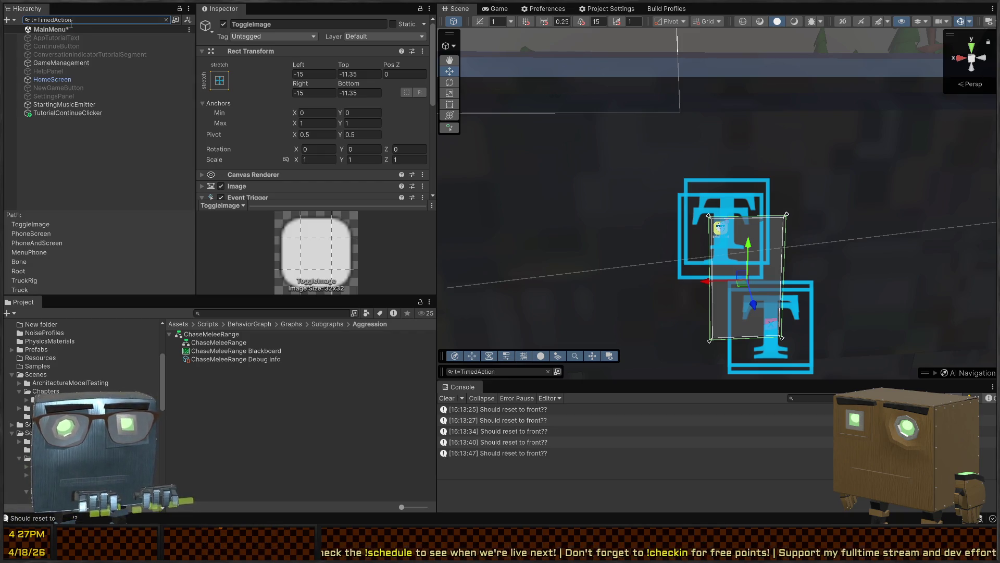
left_click(72, 112)
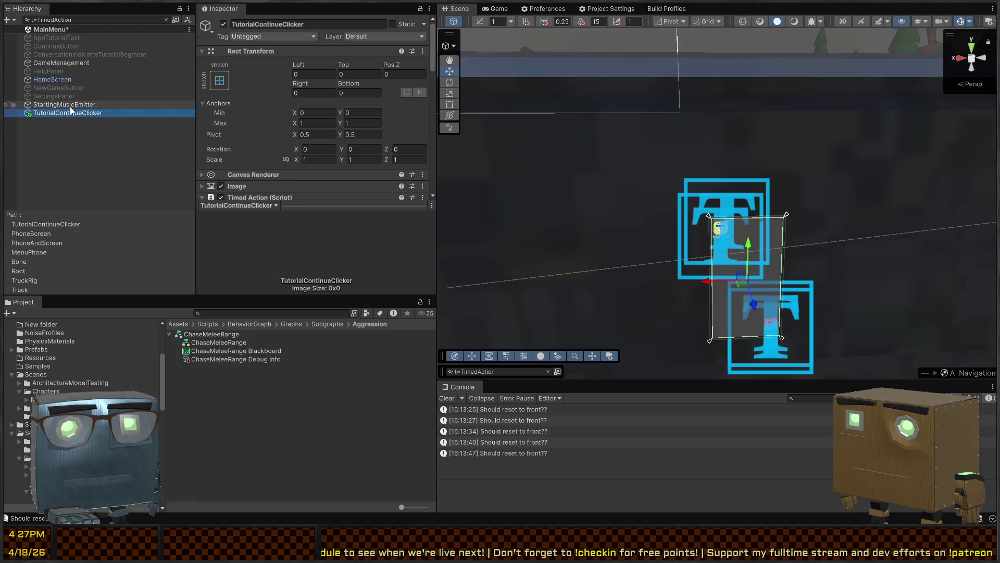
scroll(247, 102, "down", 5)
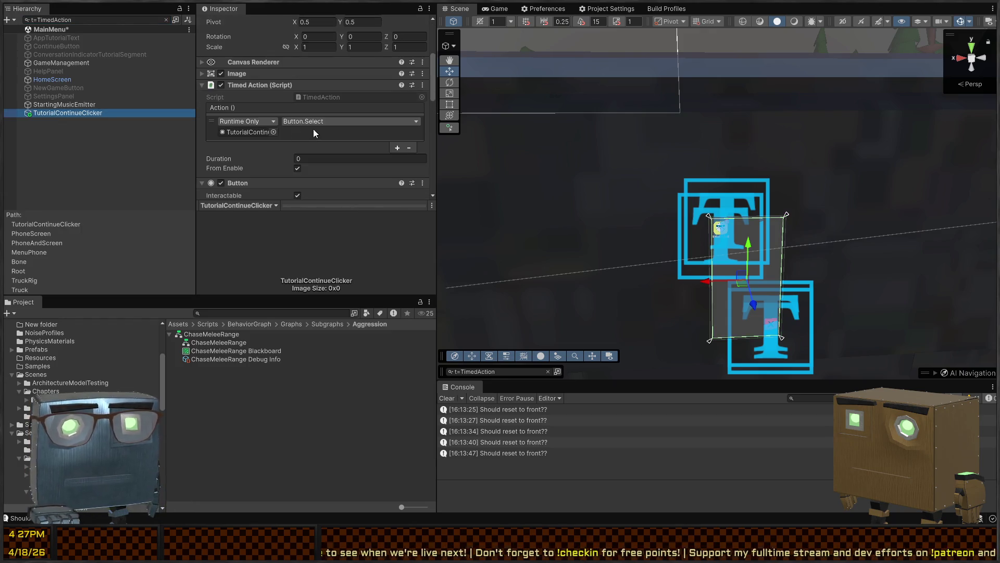
left_click(53, 106)
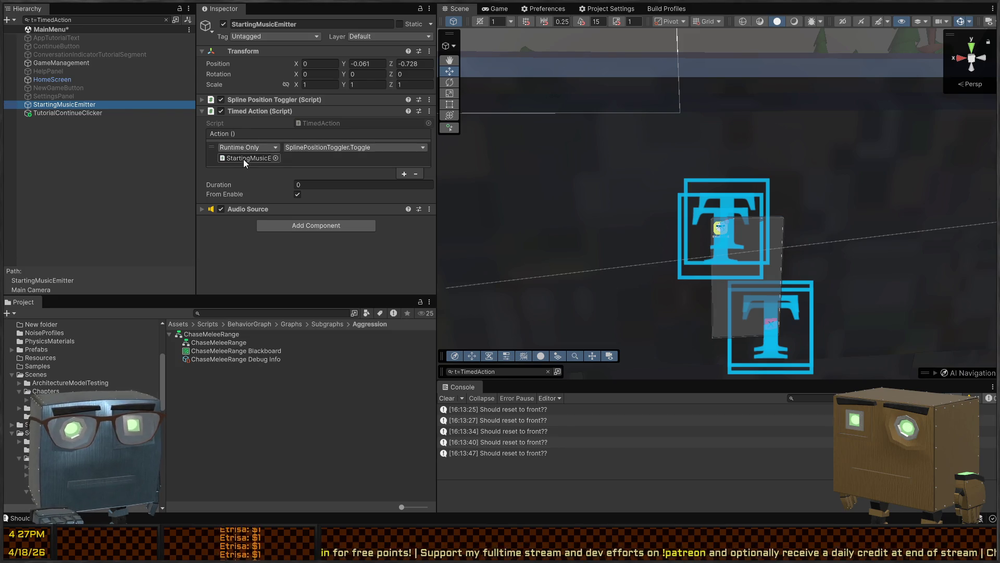
- Review SettingsPanel's Timed Action list and NewGameButton, then return to Visual Studio
left_click(70, 88)
left_click(63, 96)
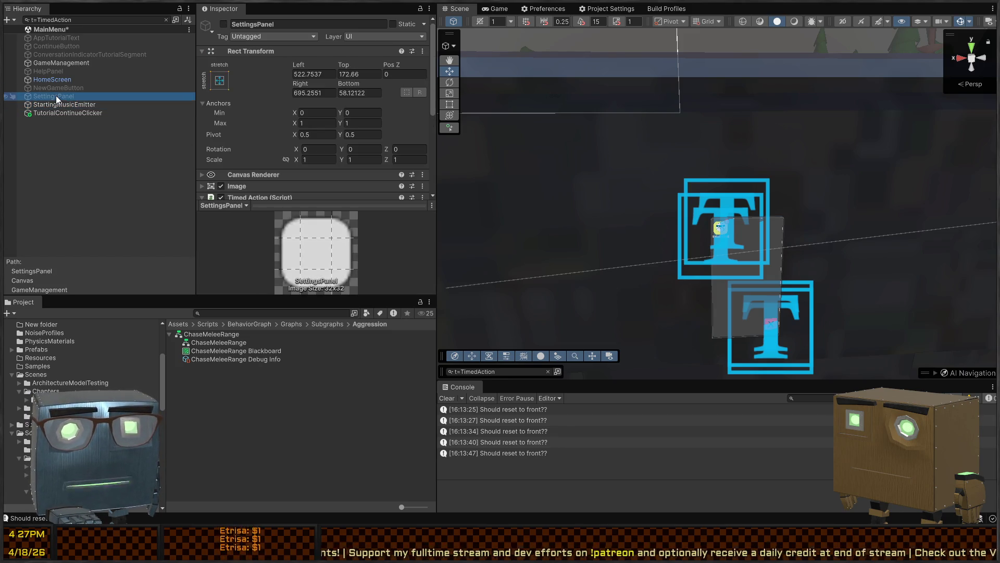
scroll(297, 127, "down", 5)
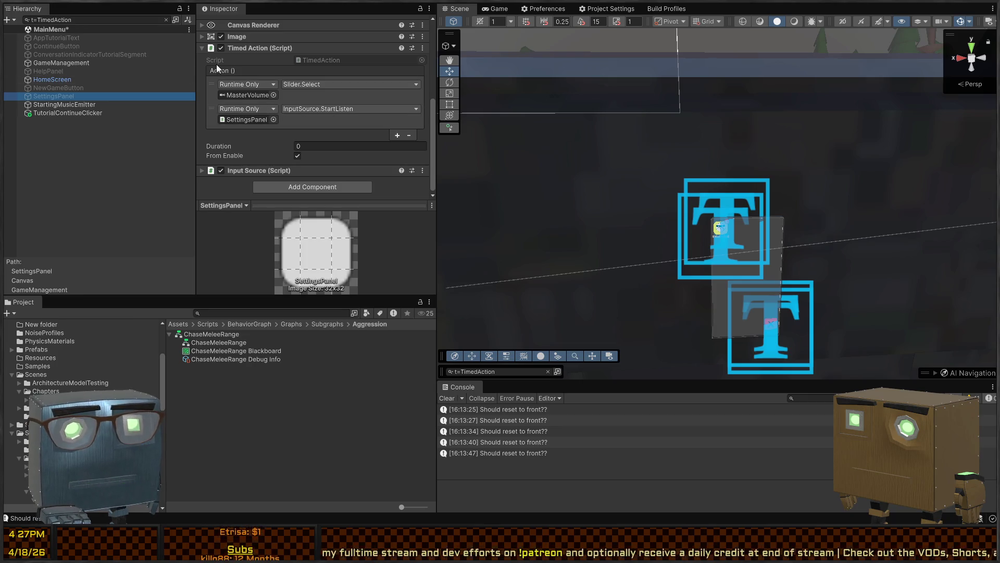
left_click(340, 98)
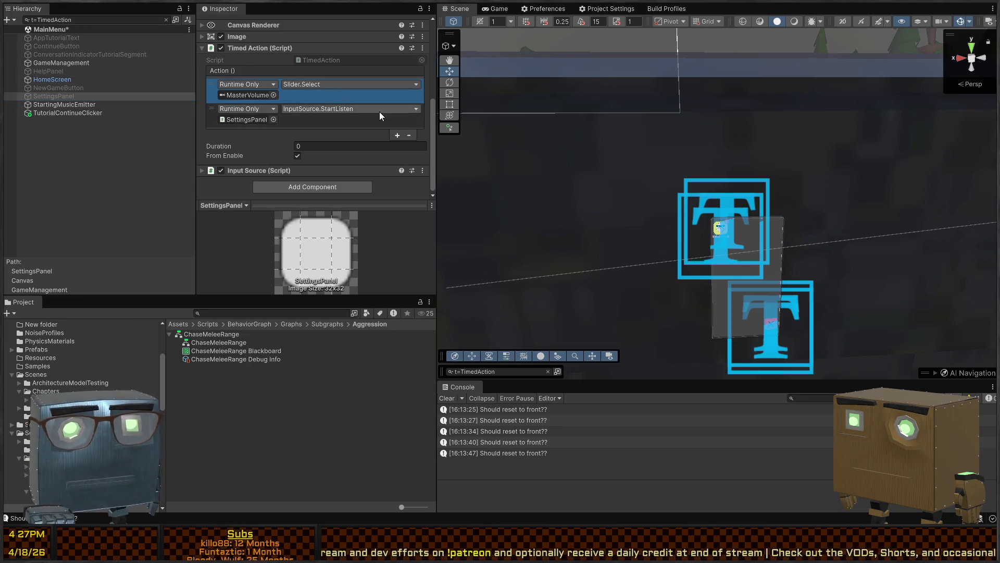
left_click(407, 135)
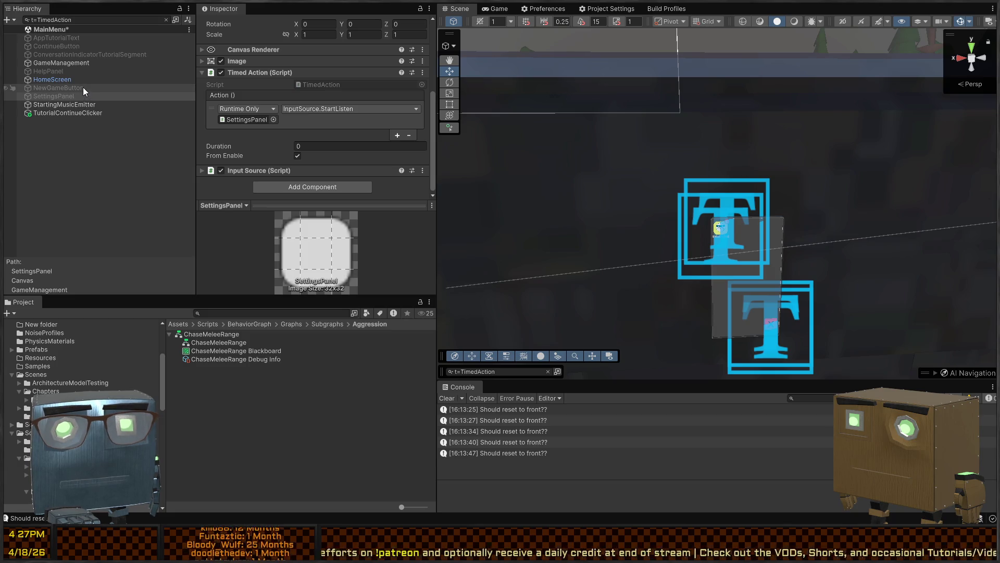
left_click(83, 87)
left_click(75, 96)
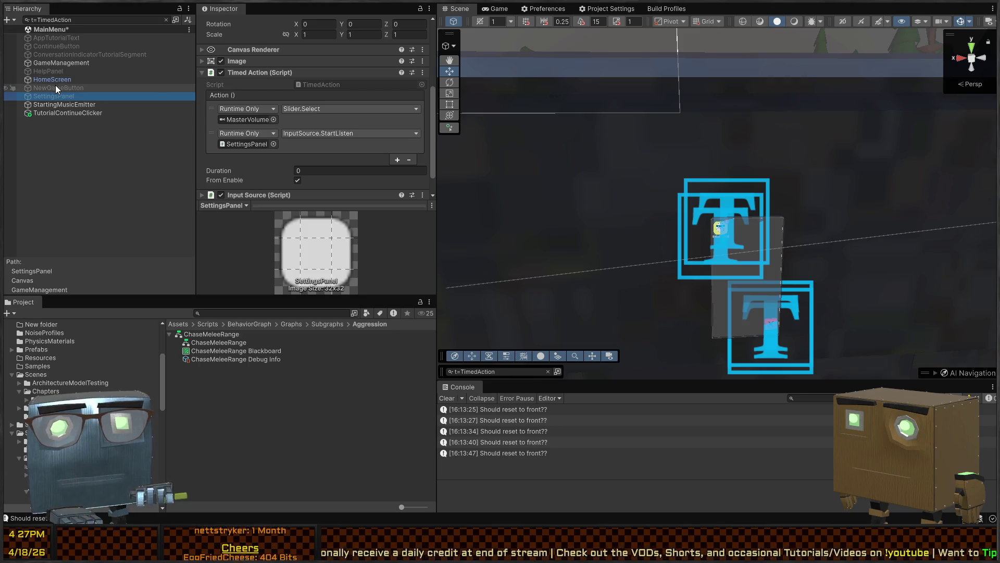
left_click(333, 107)
key("alt+Tab")
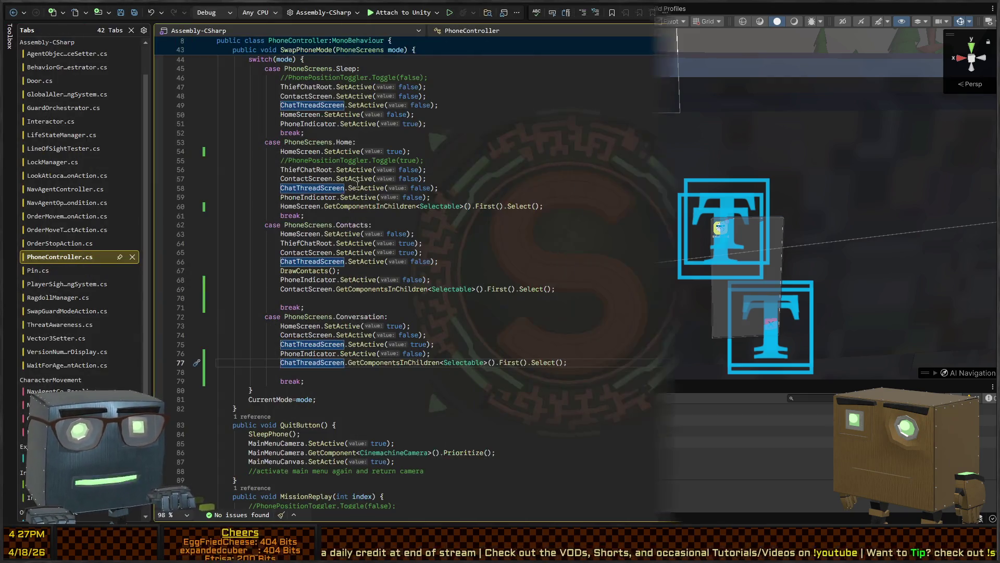
- Back in Unity, inspect NewGameButton and HomeScreen, undoing the change to HomeScreen's Timed Action
scroll(432, 173, "up", 3)
scroll(431, 173, "down", 3)
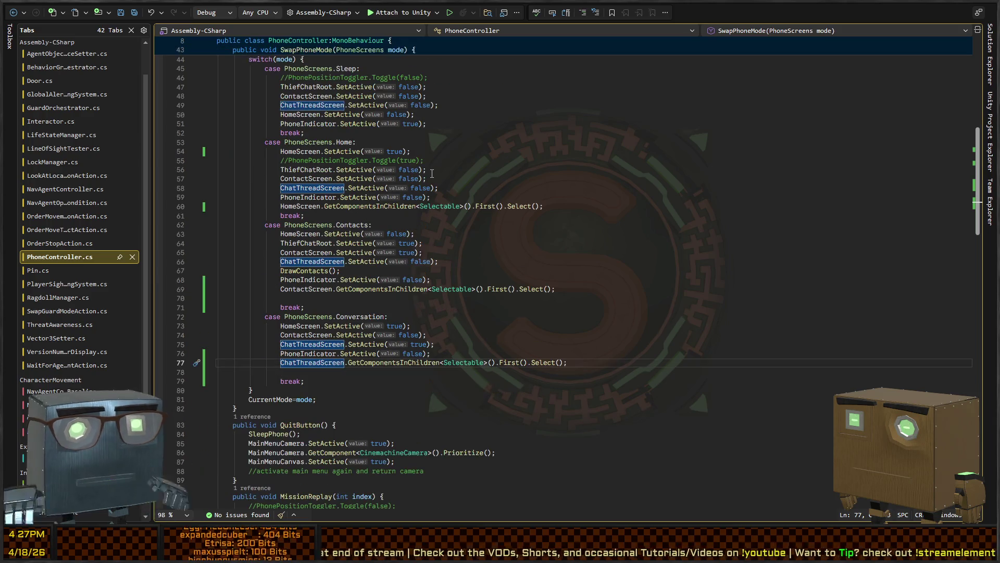
key("alt+Tab")
left_click(67, 88)
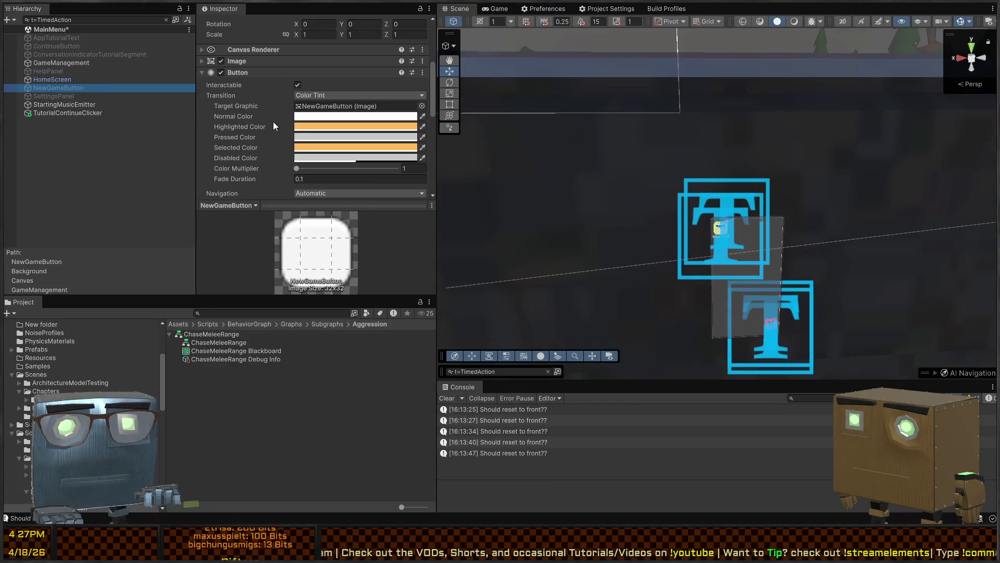
left_click(87, 79)
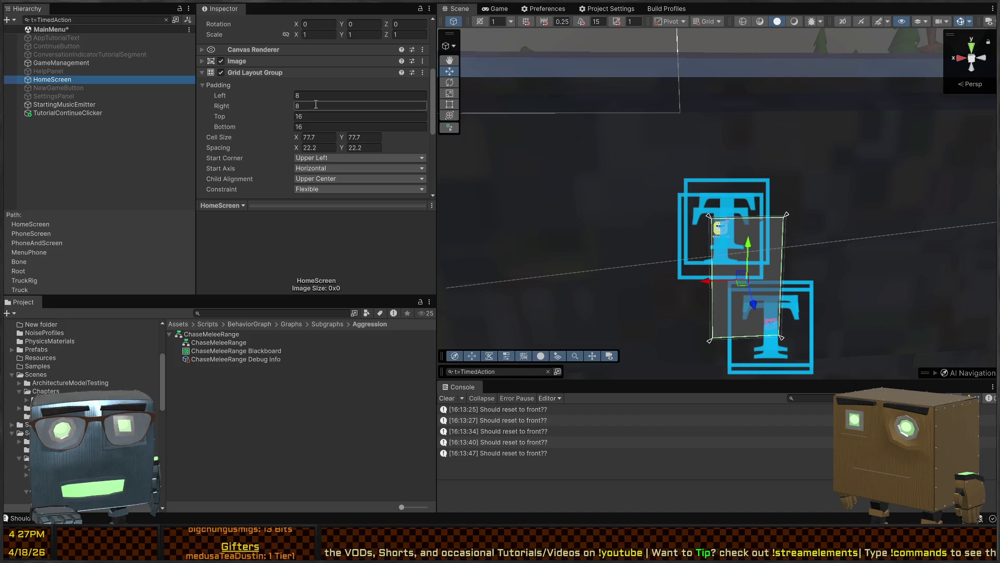
scroll(289, 106, "down", 5)
left_click(298, 86)
key("ctrl+z")
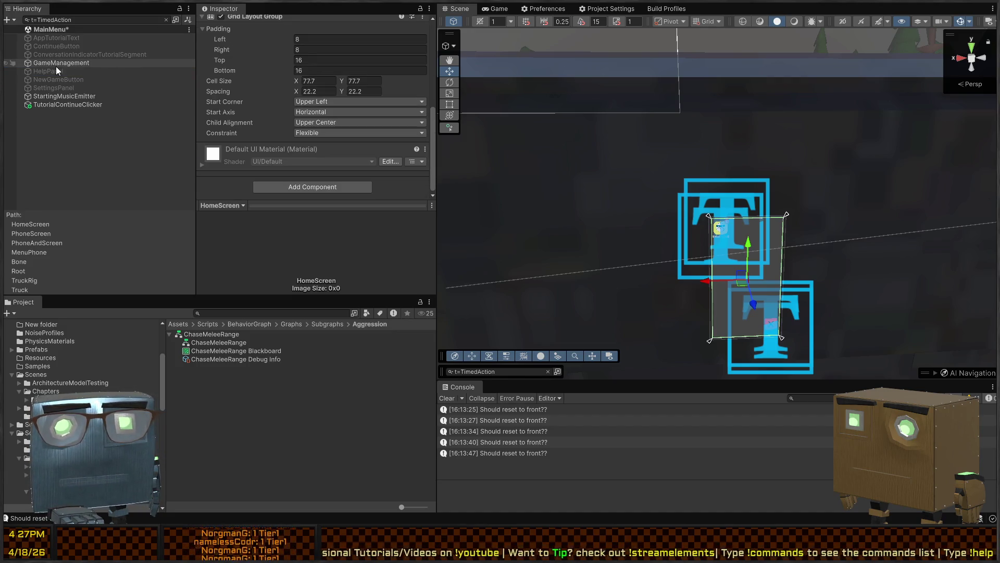
- Inspect HelpPanel, re-filter with t=TimedAction, and undo ConversationIndicatorTutorialSegment's Timed Action change
left_click(52, 69)
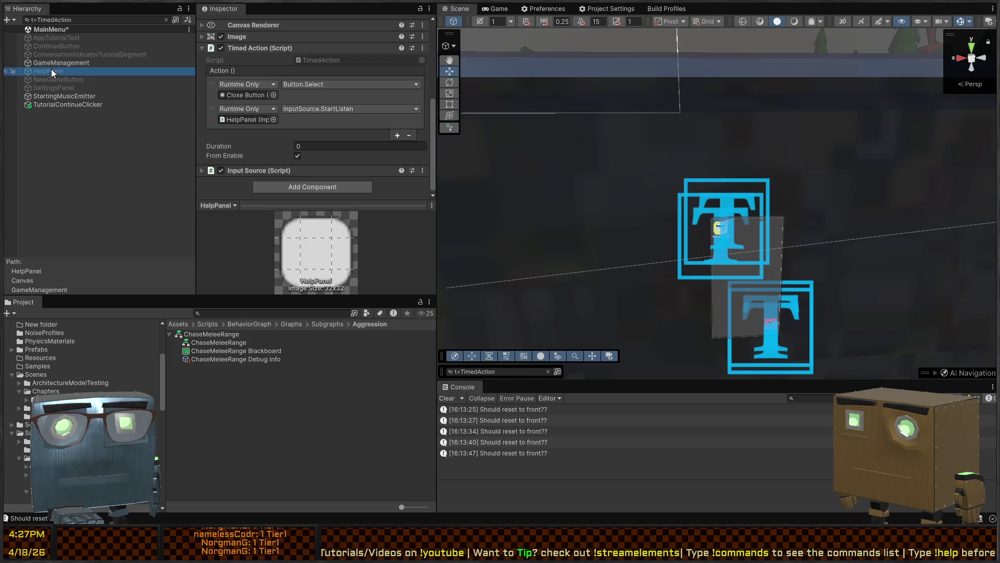
left_click(250, 95)
scroll(89, 89, "up", 10)
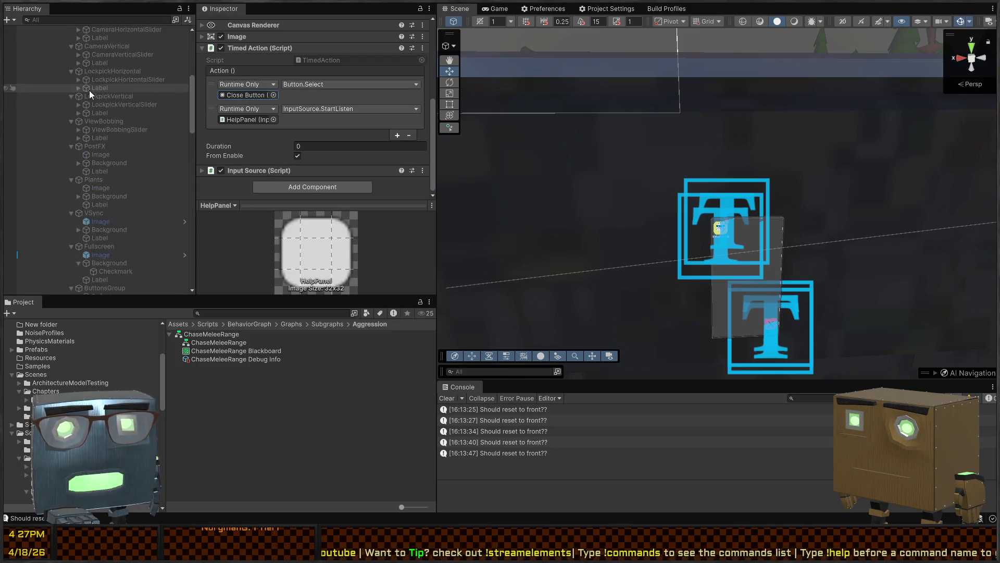
left_click(117, 20)
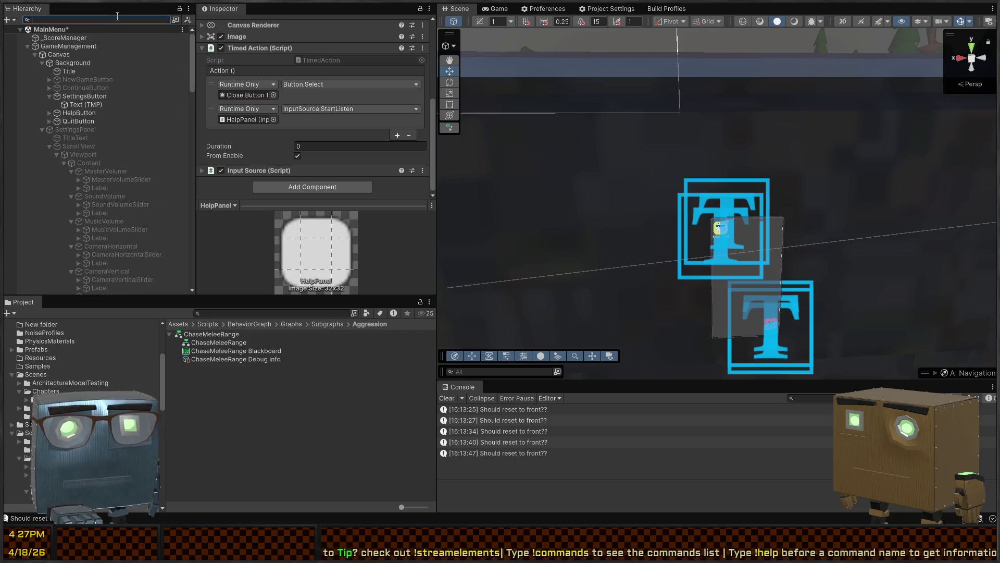
type("t=TimedAction")
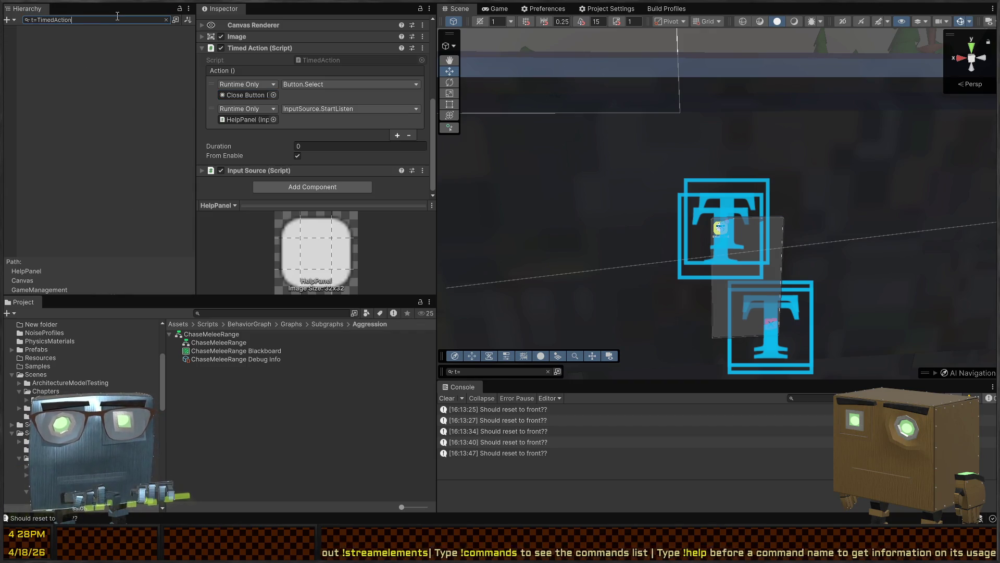
left_click(53, 60)
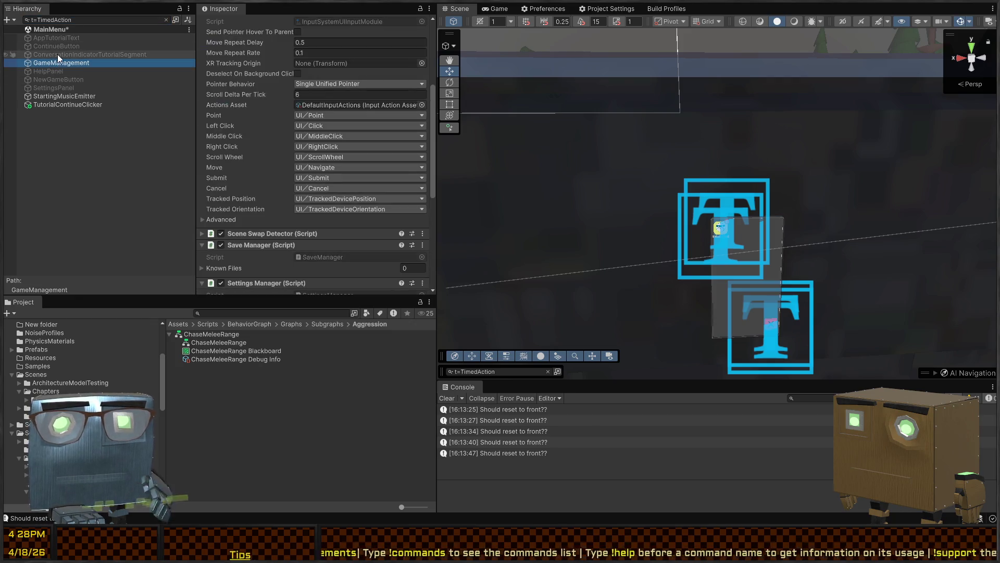
scroll(261, 99, "down", 3)
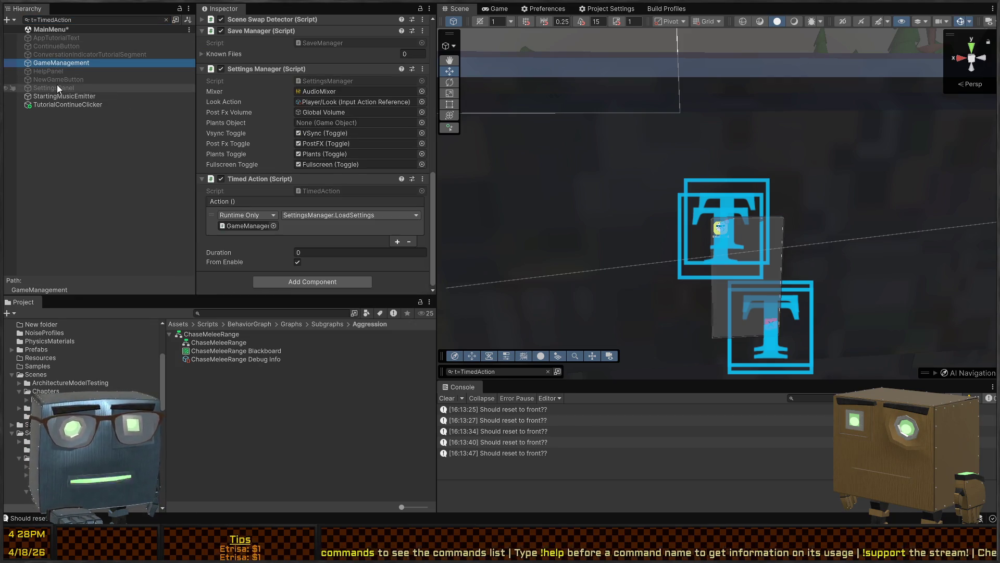
left_click(78, 56)
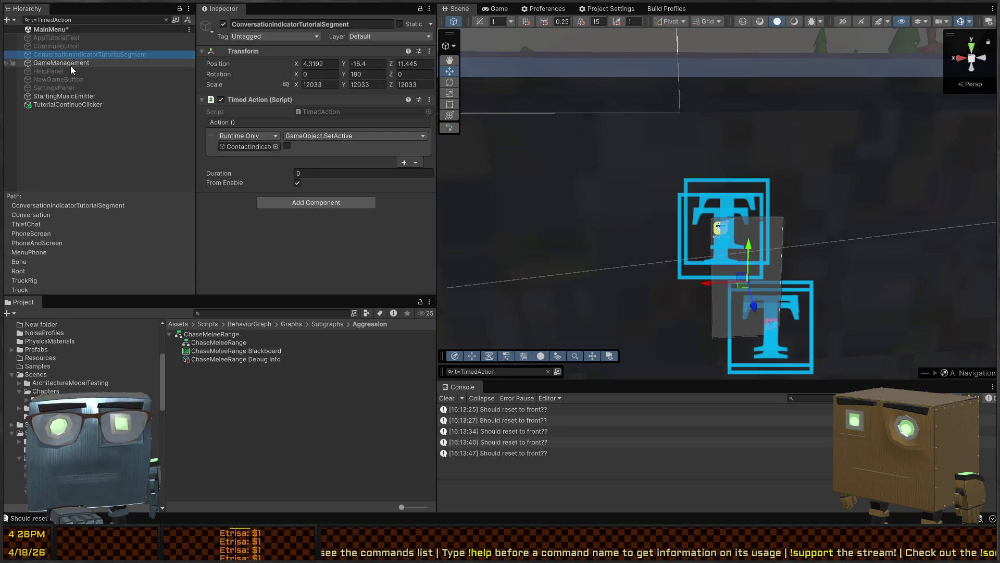
left_click(261, 126)
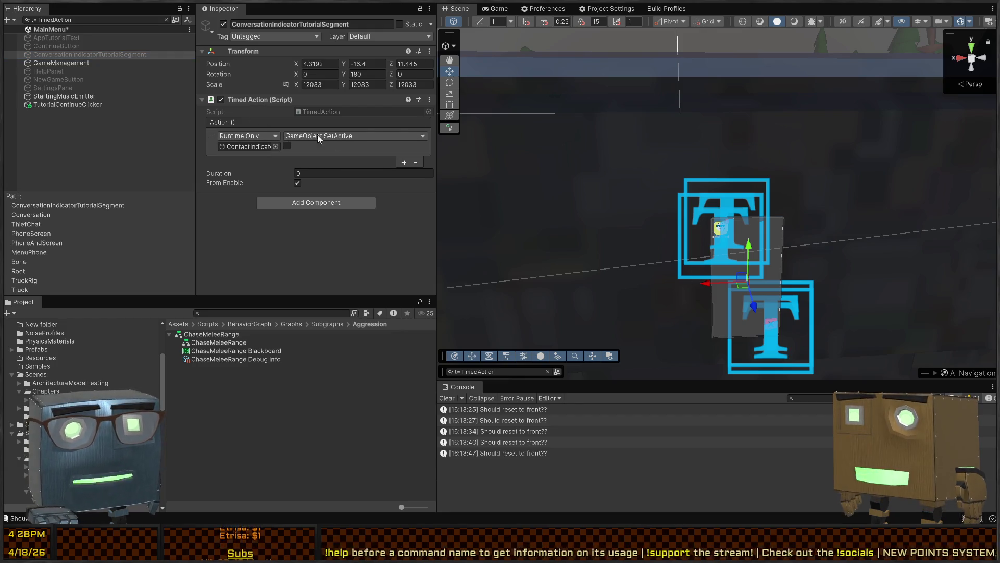
key("ctrl+z")
- Delete ContinueButton's missing On Click entry and review its Button.Select Timed Action
left_click(68, 41)
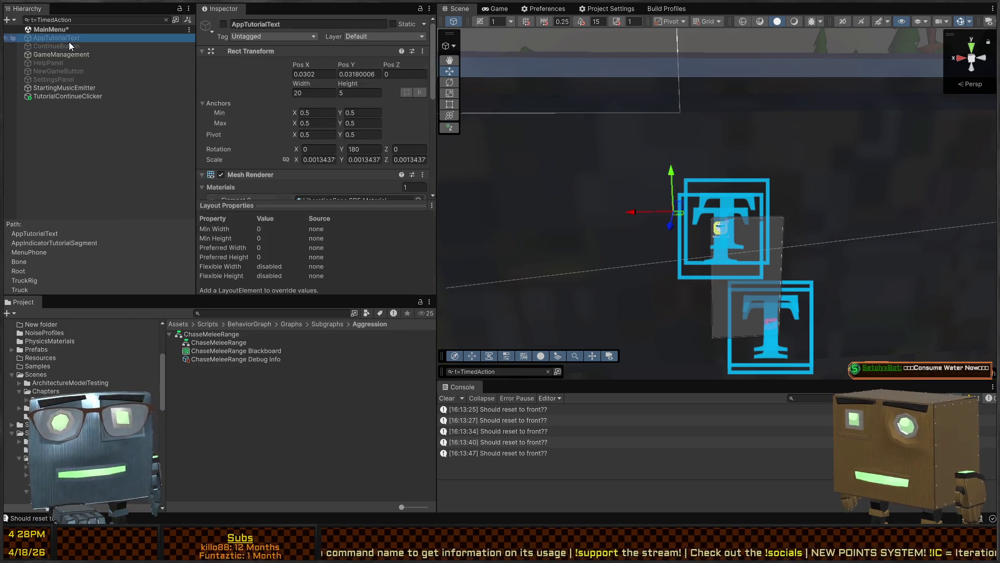
left_click(68, 46)
scroll(253, 127, "down", 10)
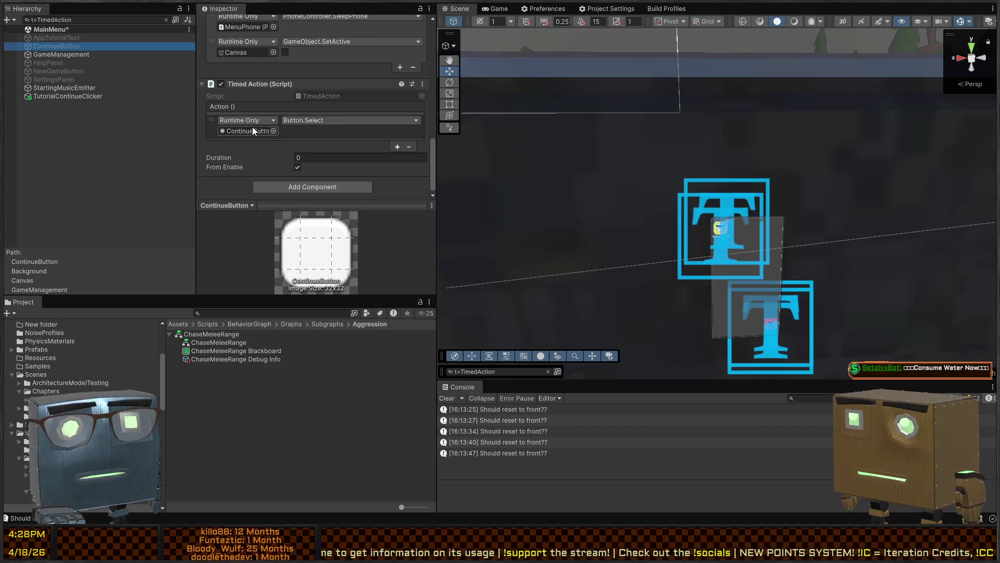
scroll(252, 127, "up", 5)
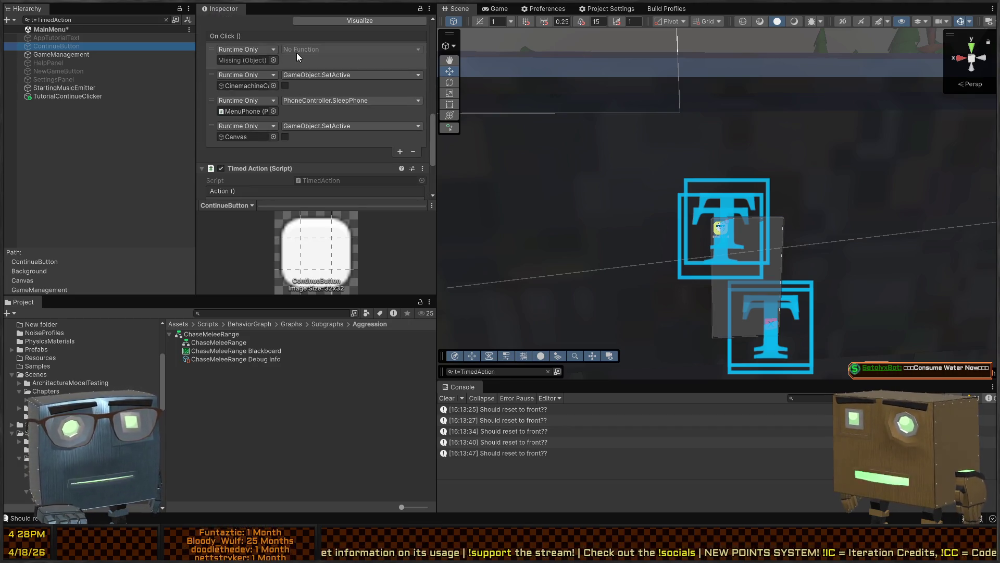
left_click(411, 152)
left_click(61, 54)
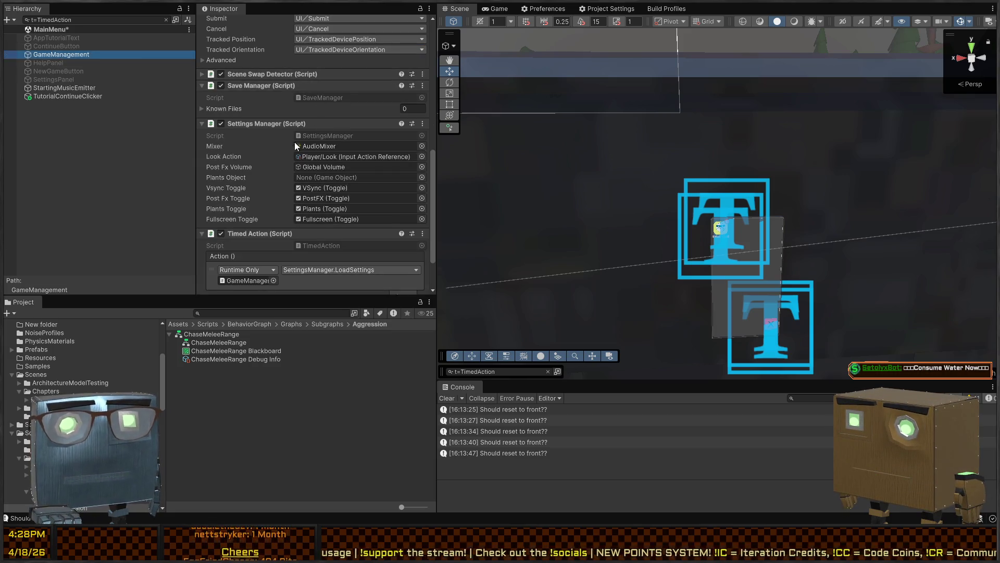
scroll(296, 139, "down", 3)
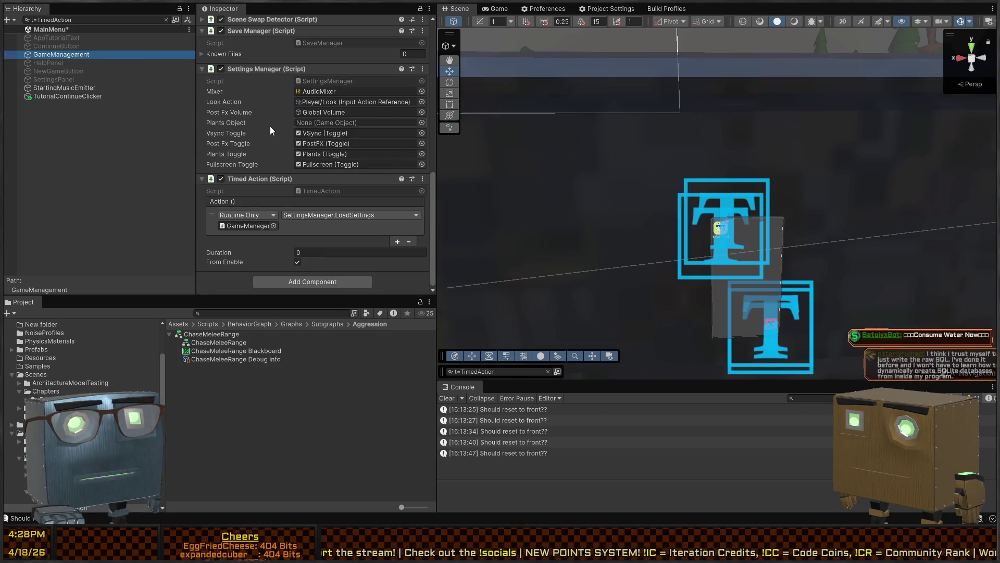
left_click(63, 45)
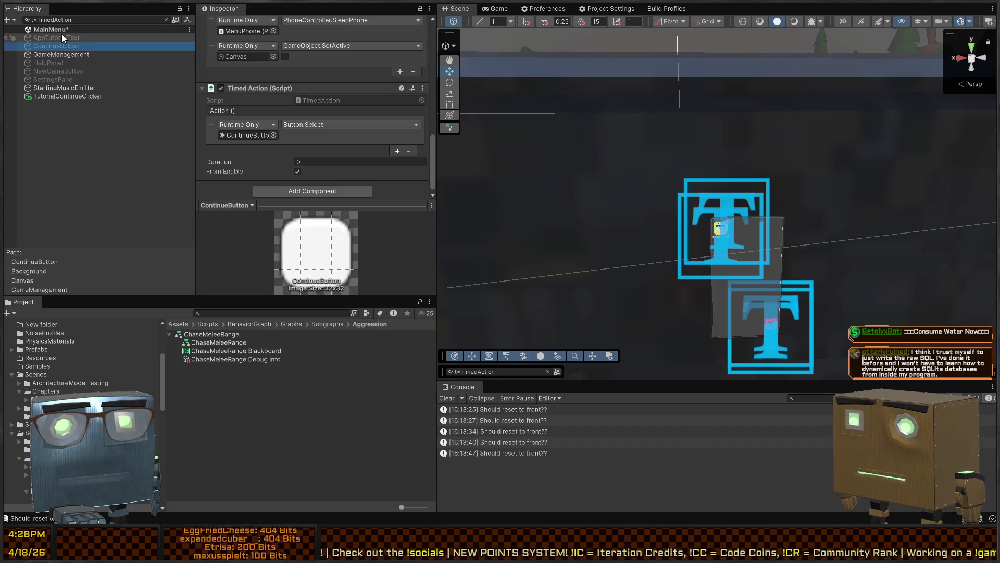
left_click(62, 37)
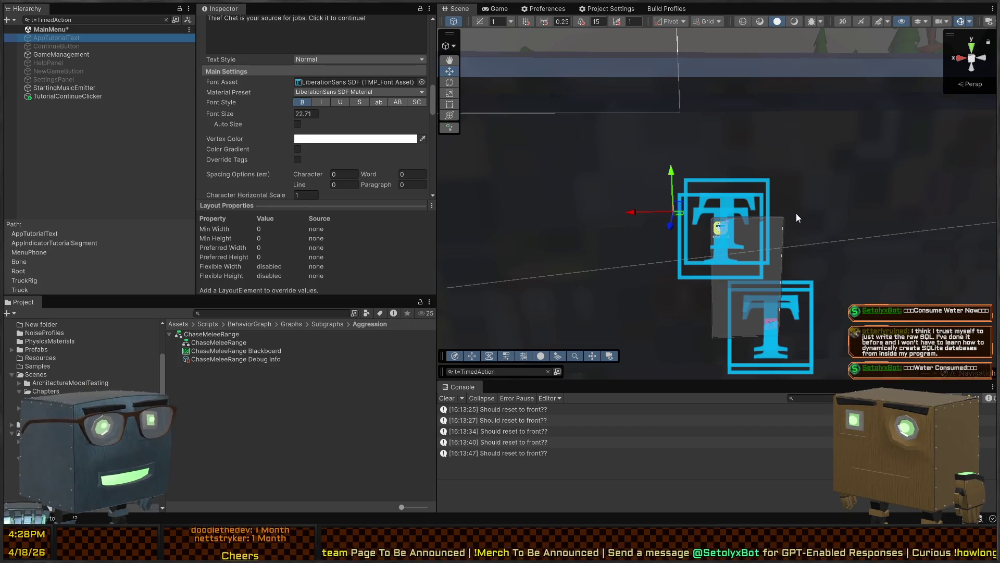
- Scroll AppTutorialText's Inspector to Timed Action and ping its AppButton target under HomeScreen
scroll(278, 135, "up", 3)
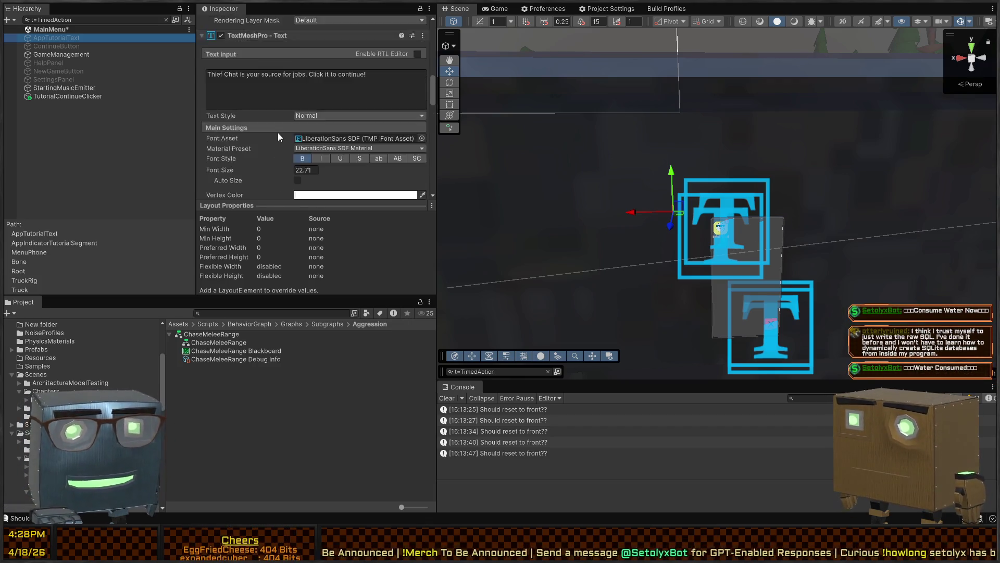
scroll(279, 141, "up", 2)
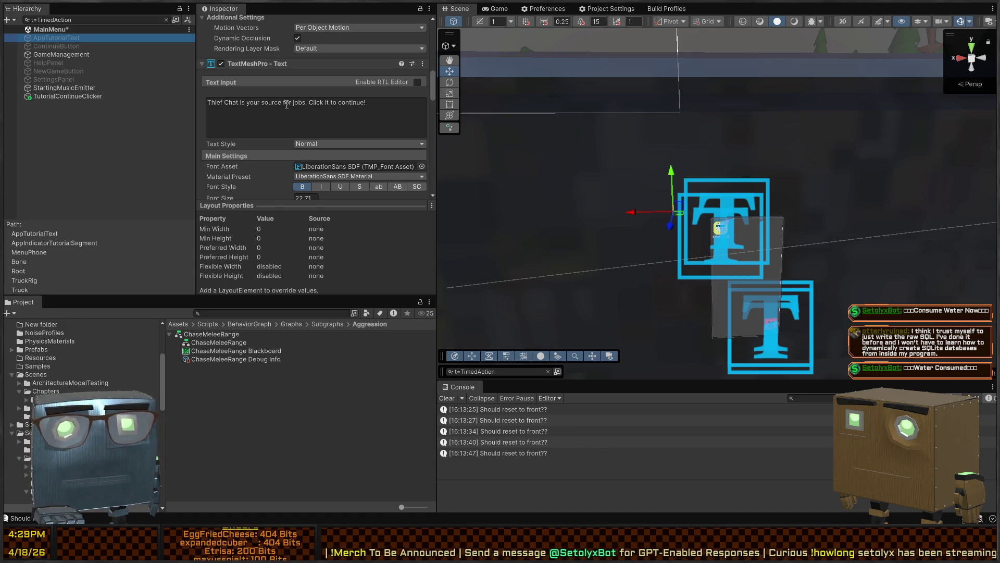
scroll(248, 117, "down", 10)
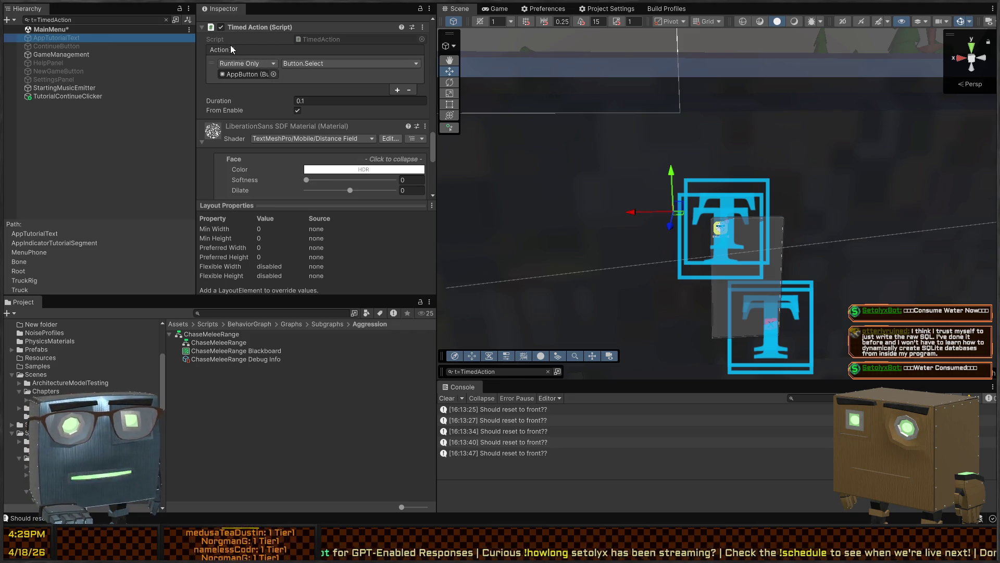
left_click(246, 77)
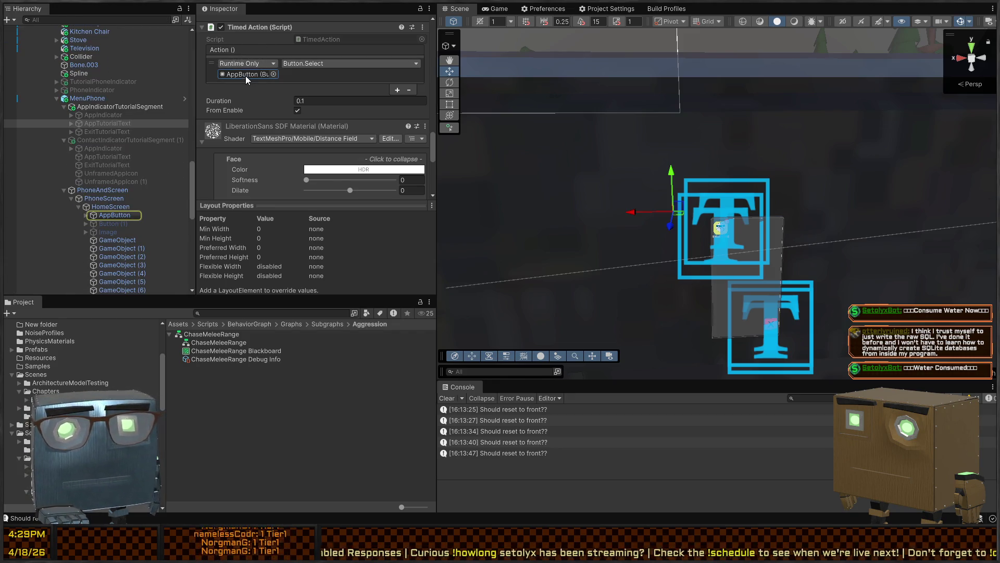
scroll(314, 48, "down", 5)
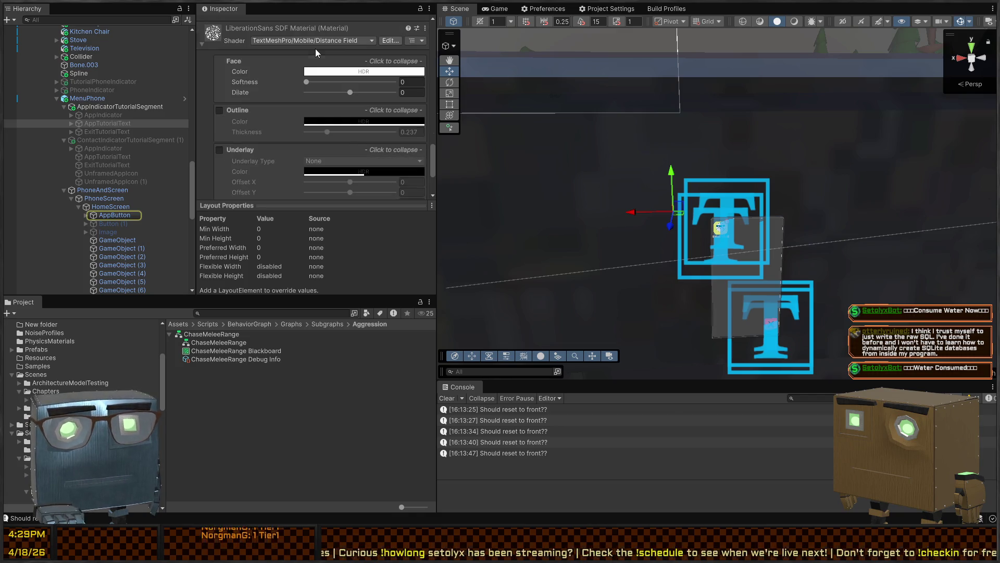
- Play-test the tutorial in the Game view, then focus First() on line 60 of PhoneController.cs
left_click(503, 9)
key("ctrl+p")
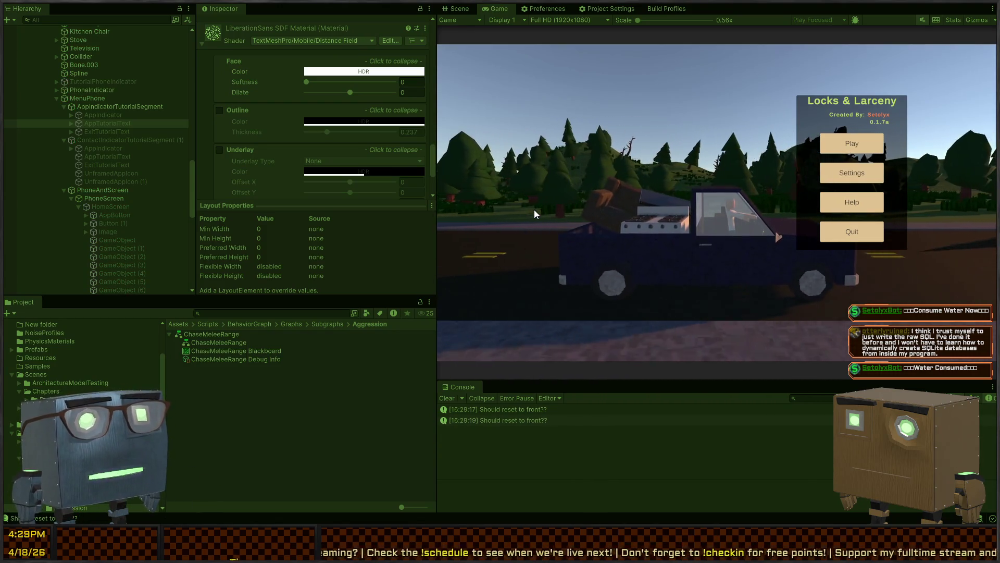
key("Return")
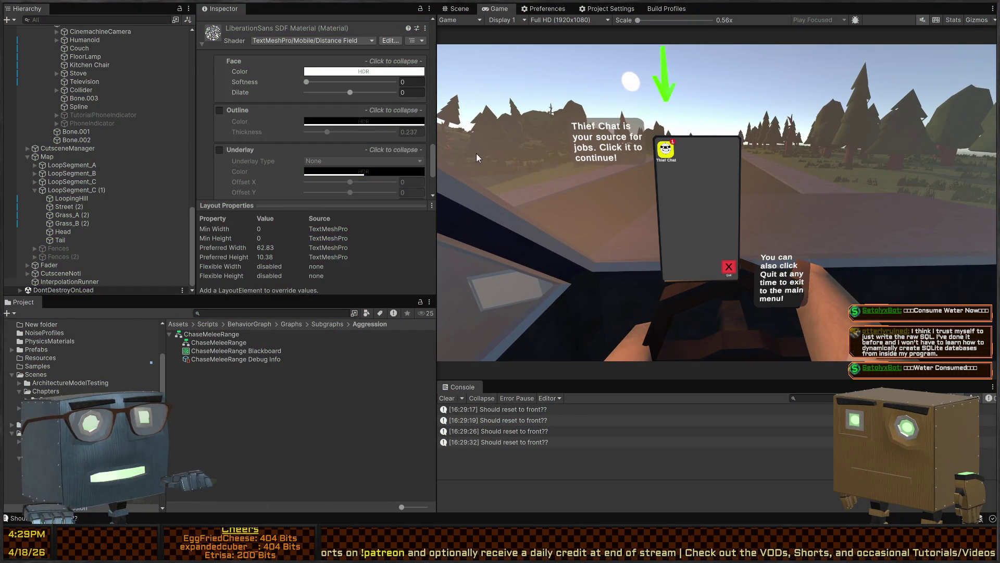
key("ctrl+p")
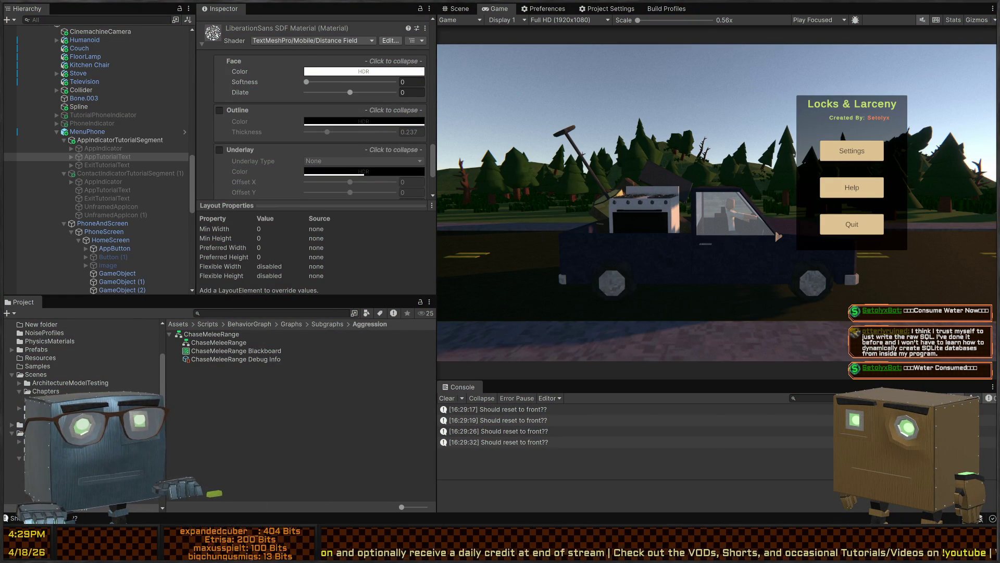
key("alt+Tab")
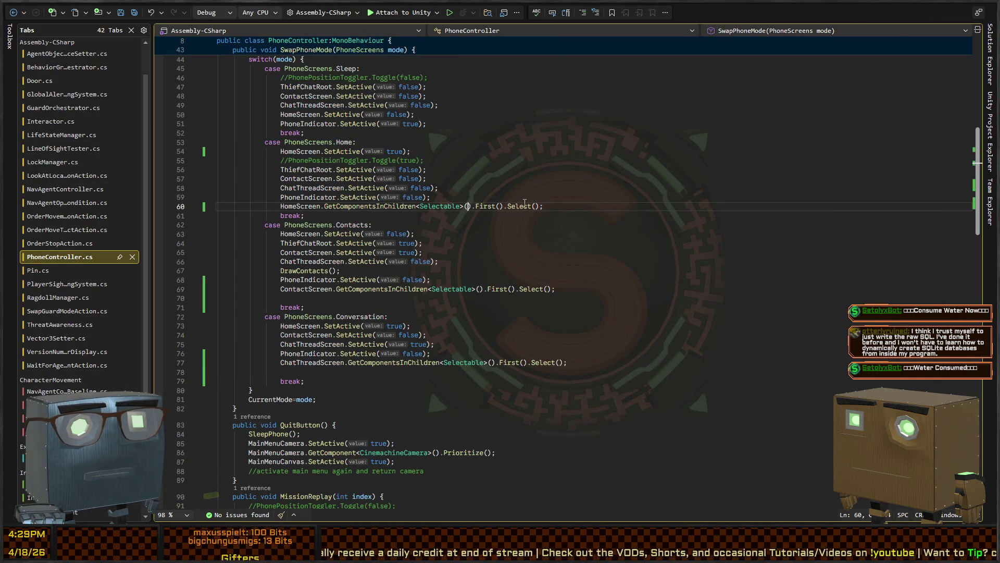
left_click(485, 206)
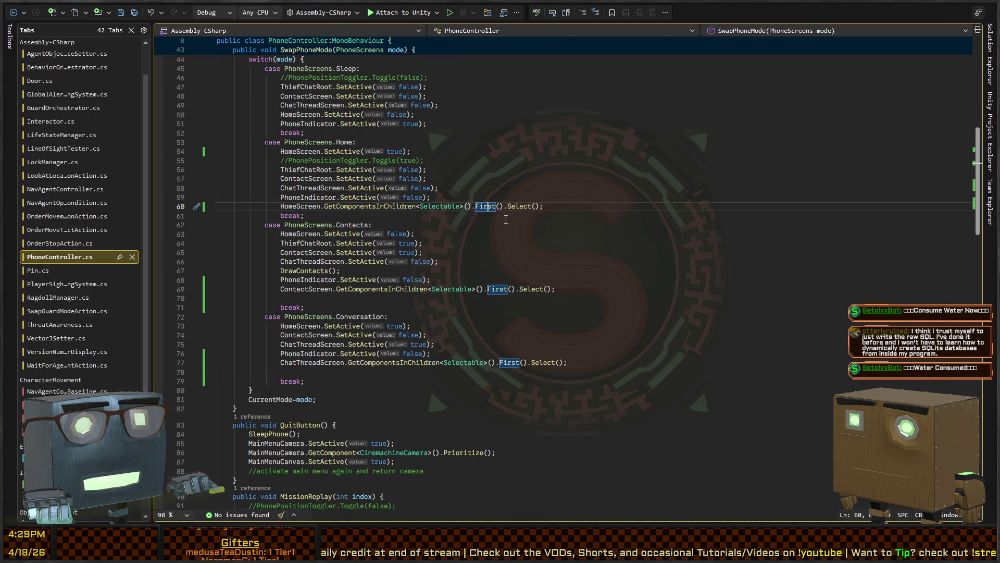
- Back in Unity, browse Truck, TruckRig, CinemachineCamera (1) and Main Camera in the Hierarchy
key("alt+Tab")
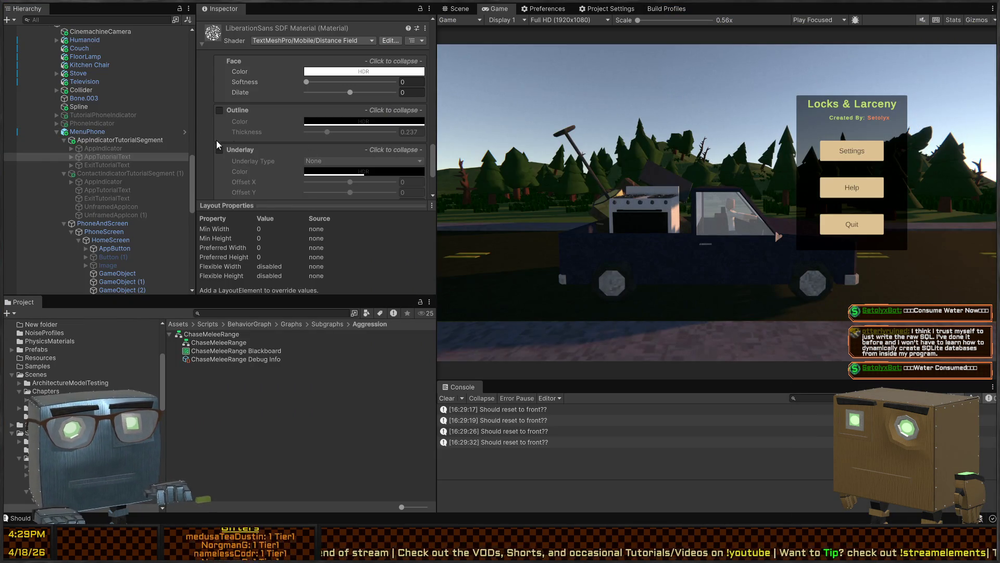
scroll(209, 144, "down", 3)
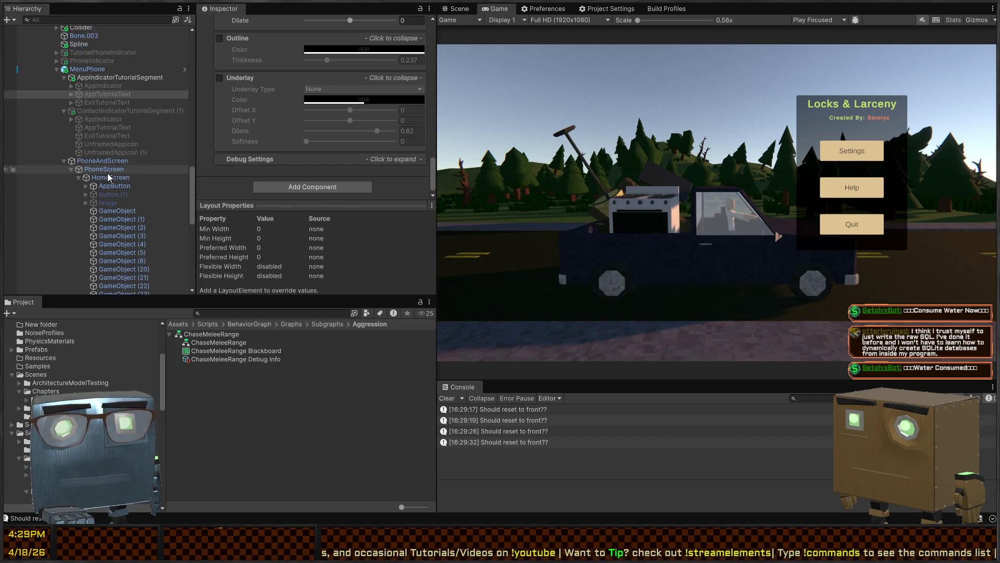
scroll(82, 95, "up", 4)
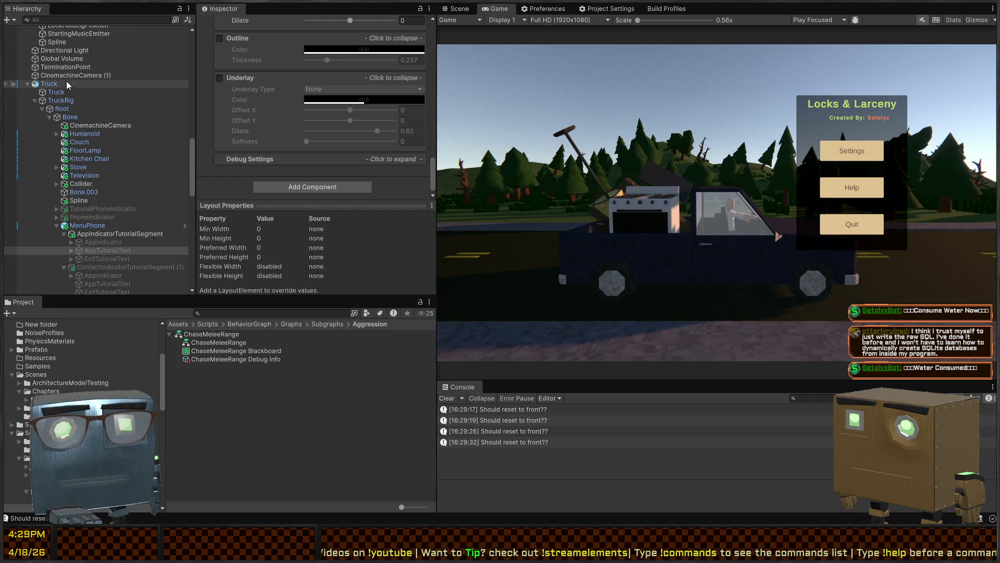
left_click(67, 84)
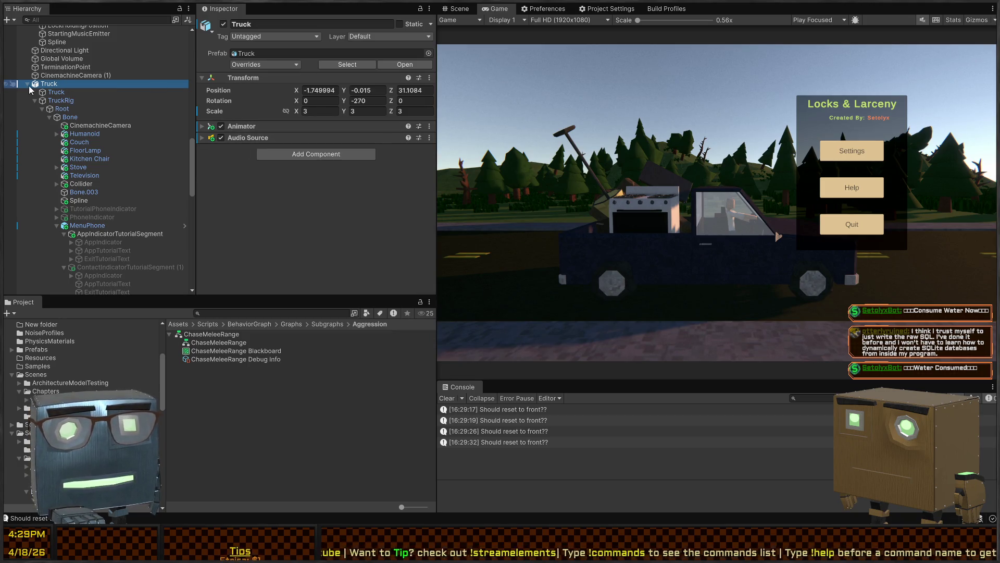
left_click(47, 92)
left_click(60, 101)
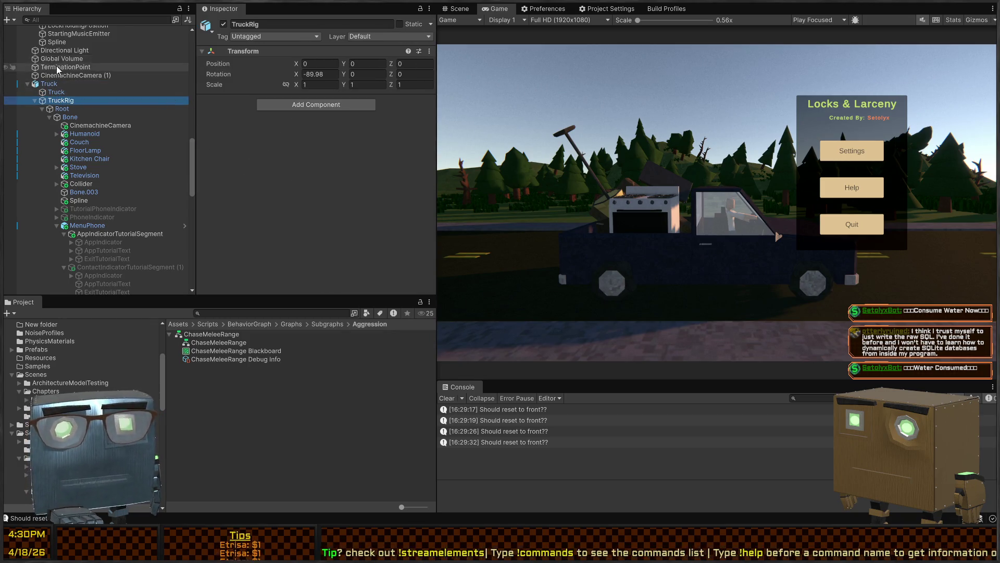
scroll(55, 67, "up", 3)
left_click(68, 169)
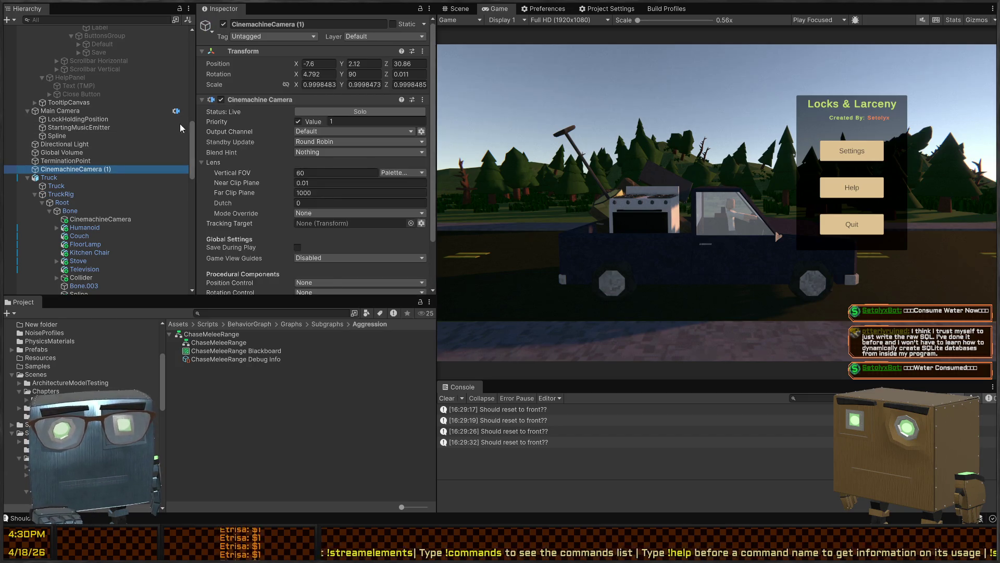
left_click(83, 110)
scroll(89, 122, "up", 7)
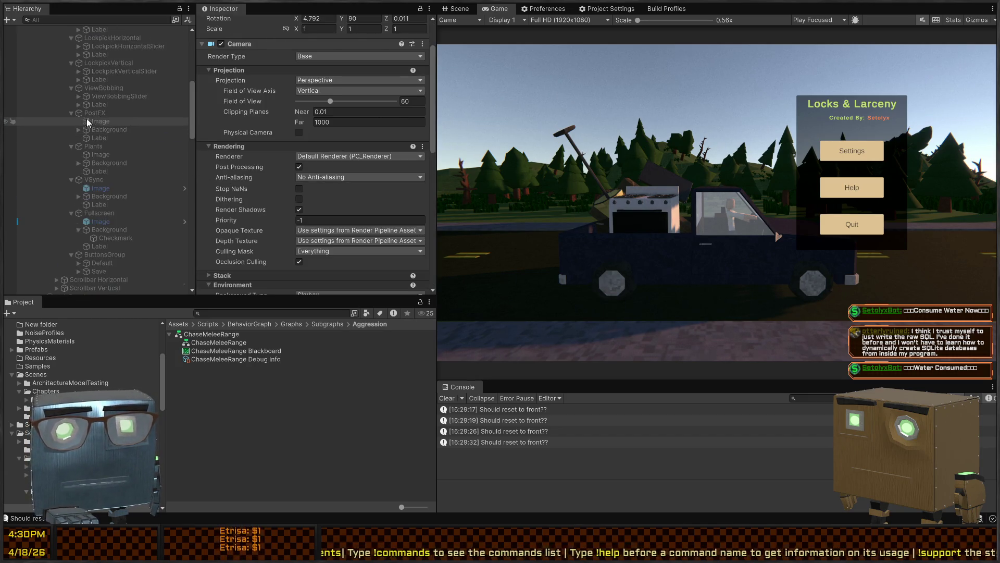
scroll(88, 123, "up", 8)
- Inspect _ScoreManager, GameManagement and Canvas, then filter by PlayableDirector to select CutsceneManager
left_click(65, 38)
left_click(68, 46)
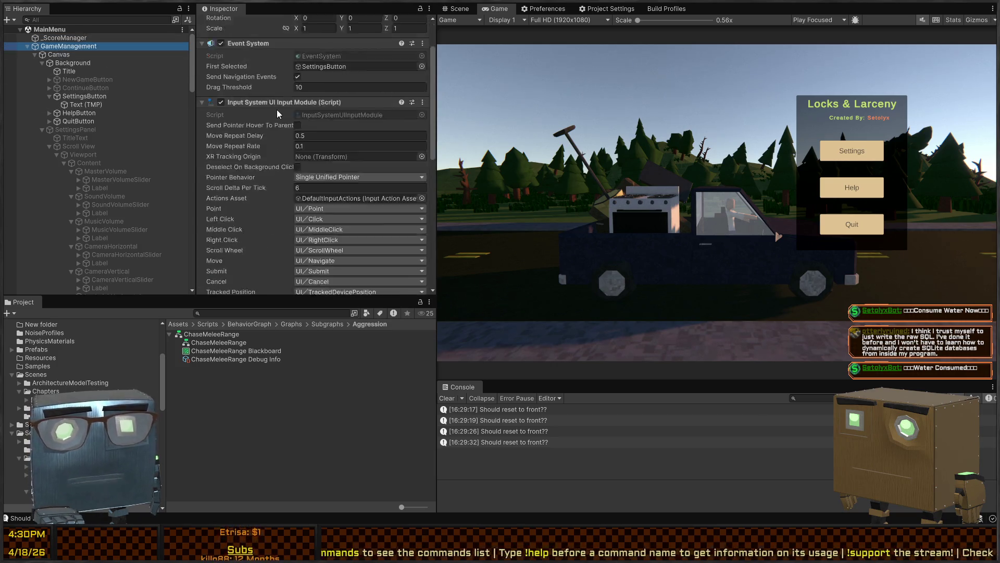
scroll(278, 114, "down", 5)
scroll(277, 114, "up", 6)
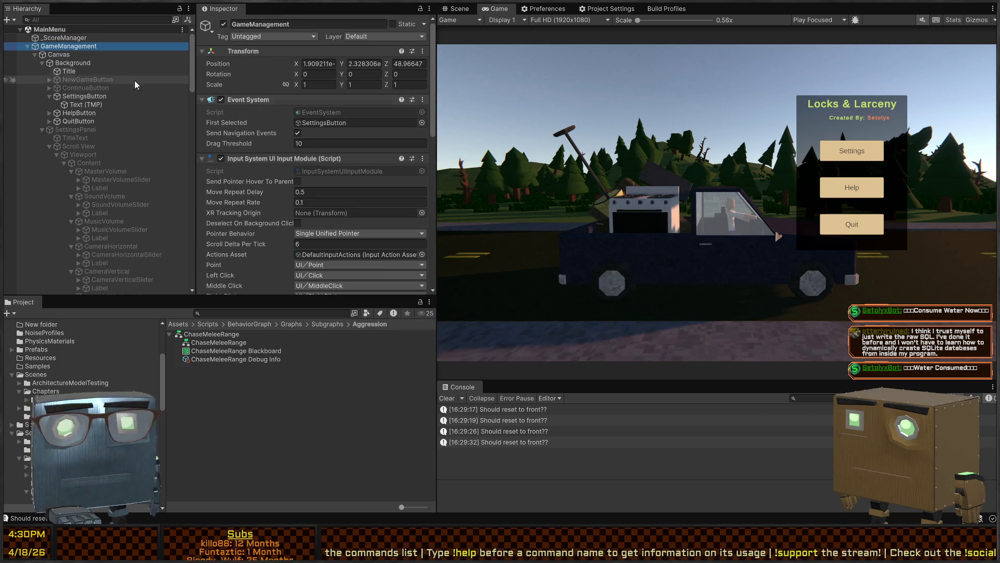
left_click(96, 55)
left_click(102, 20)
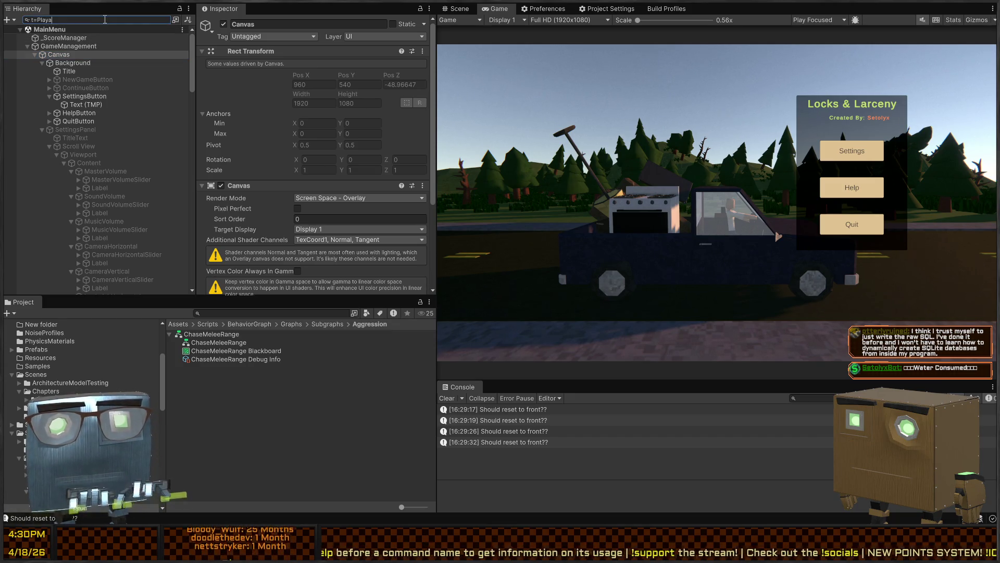
type("bleD")
key("Down")
key("Escape")
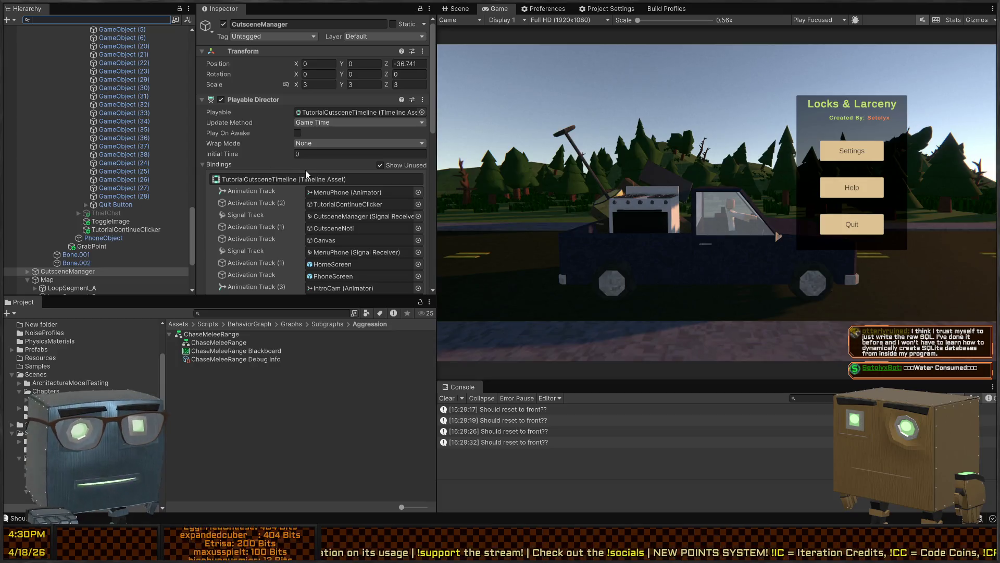
- Ping TutorialCutsceneTimeline from CutsceneManager's Playable field and open it in the Timeline window
scroll(260, 164, "down", 3)
scroll(271, 146, "up", 5)
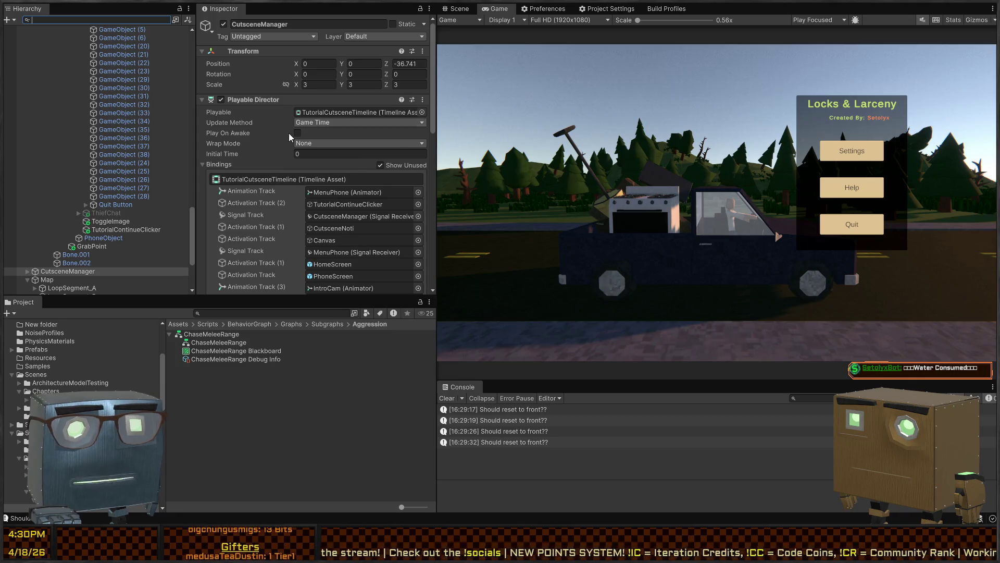
left_click(334, 113)
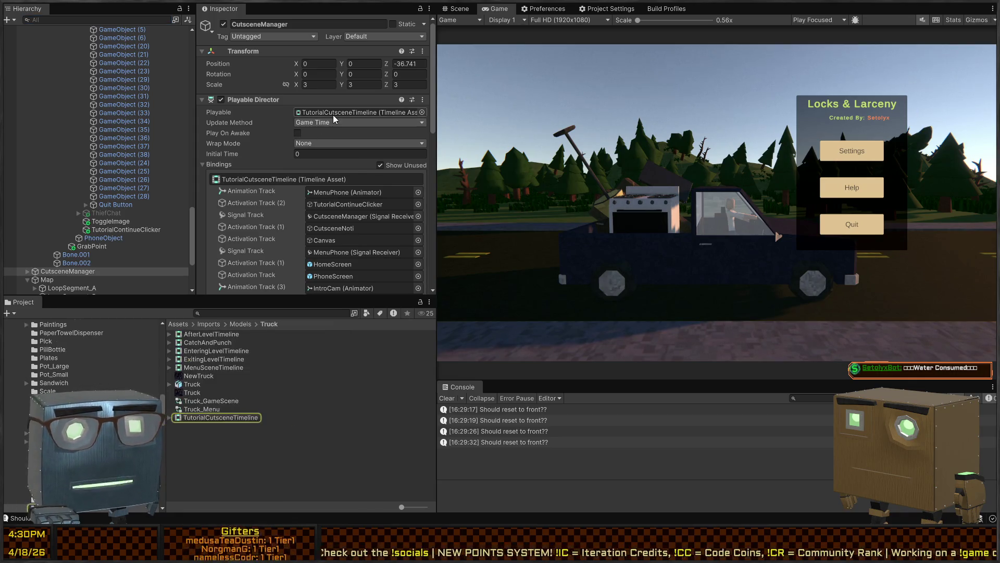
scroll(291, 157, "down", 5)
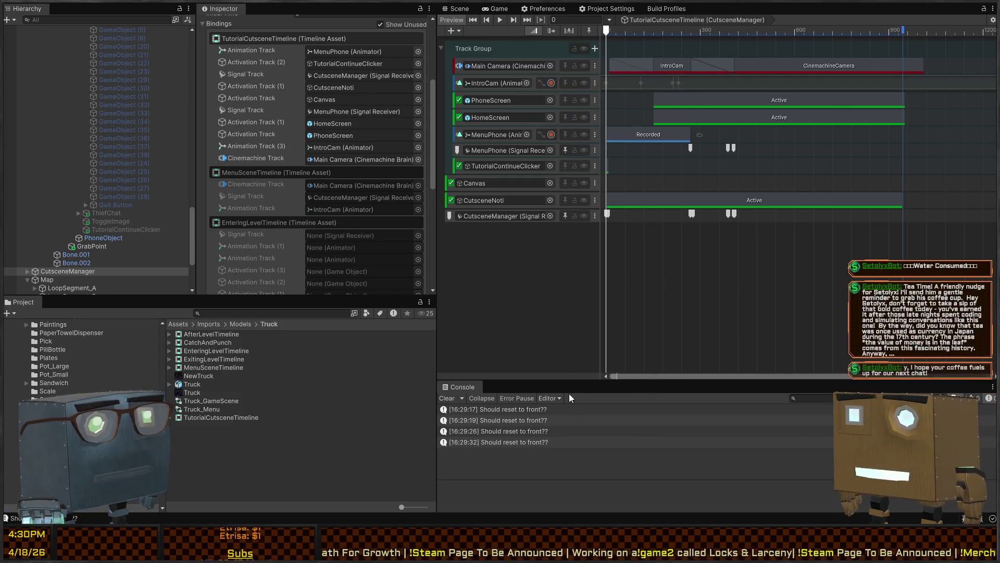
- Dock the Timeline window below the Game view and drag its splitter up to enlarge it
left_click_drag(564, 386, 564, 387)
left_click_drag(652, 381, 634, 269)
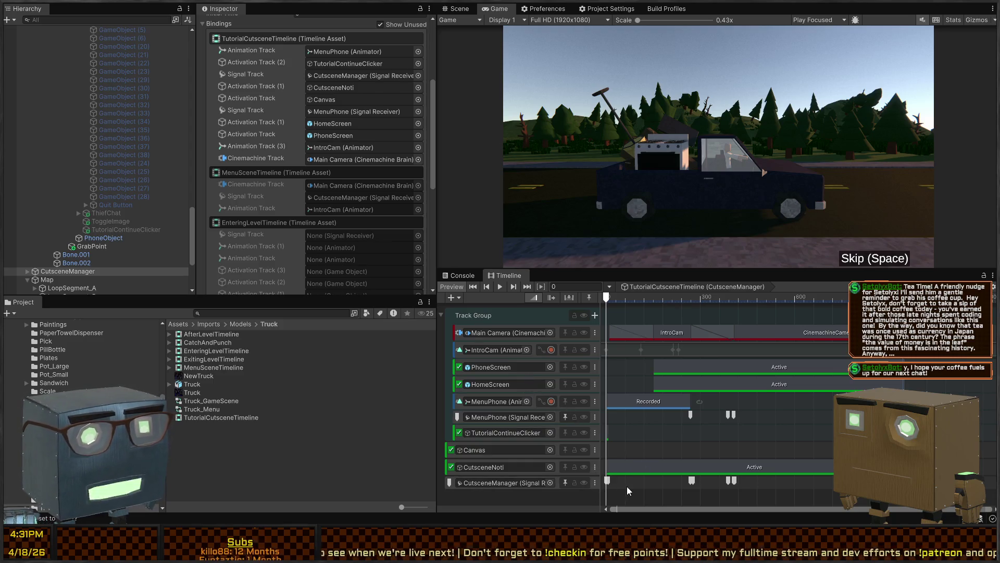
- Inspect the timeline's signal markers, including LockCursor and PauseForPhoneClick, and their receiver reactions
left_click(606, 480)
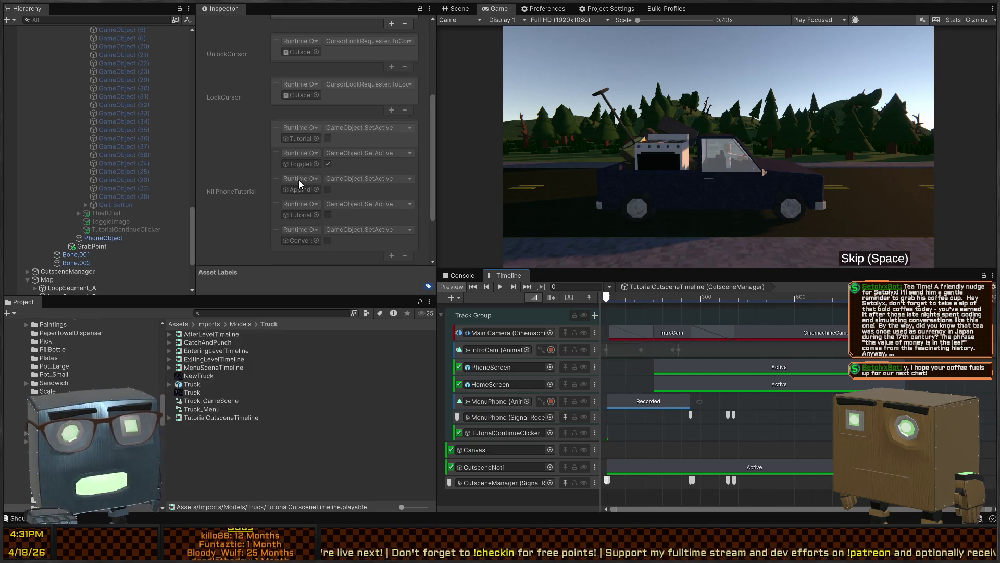
scroll(302, 182, "up", 3)
scroll(308, 187, "up", 1)
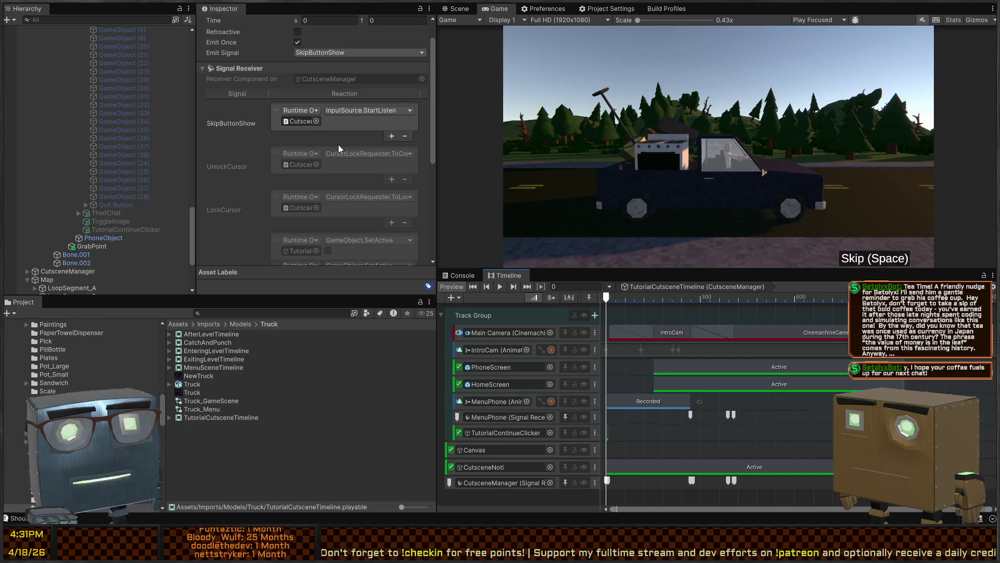
left_click(610, 480)
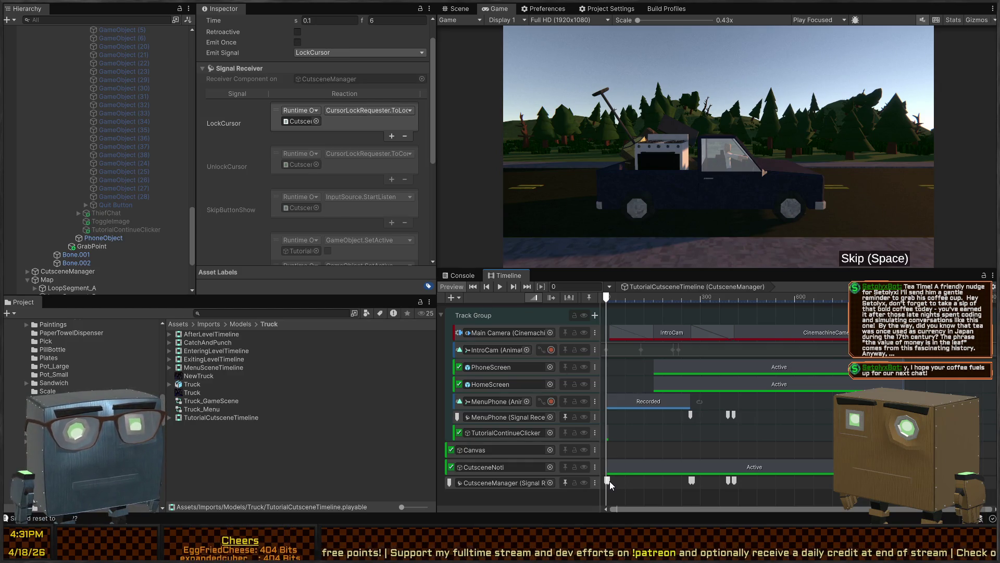
left_click(691, 481)
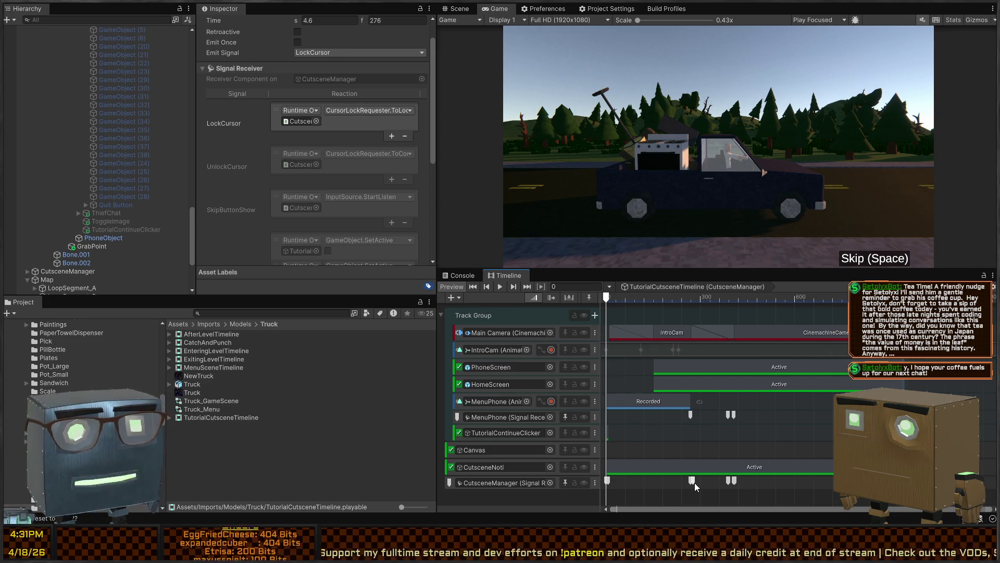
left_click(691, 414)
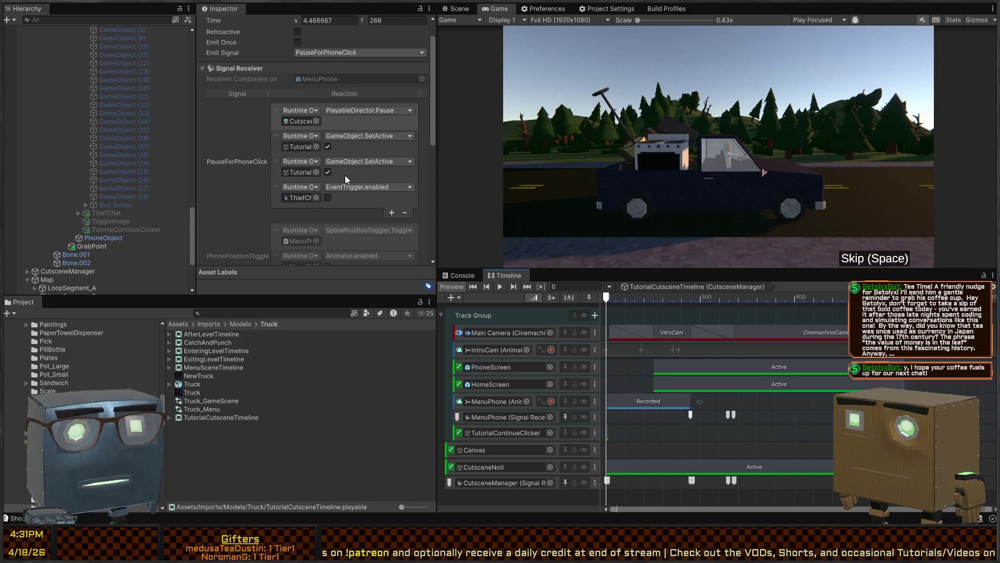
left_click(690, 420)
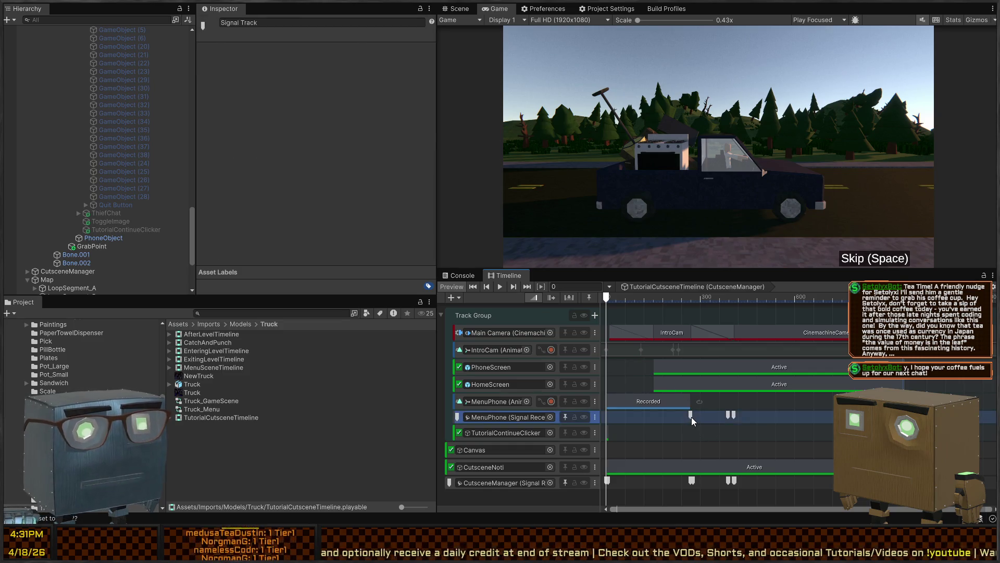
left_click(691, 415)
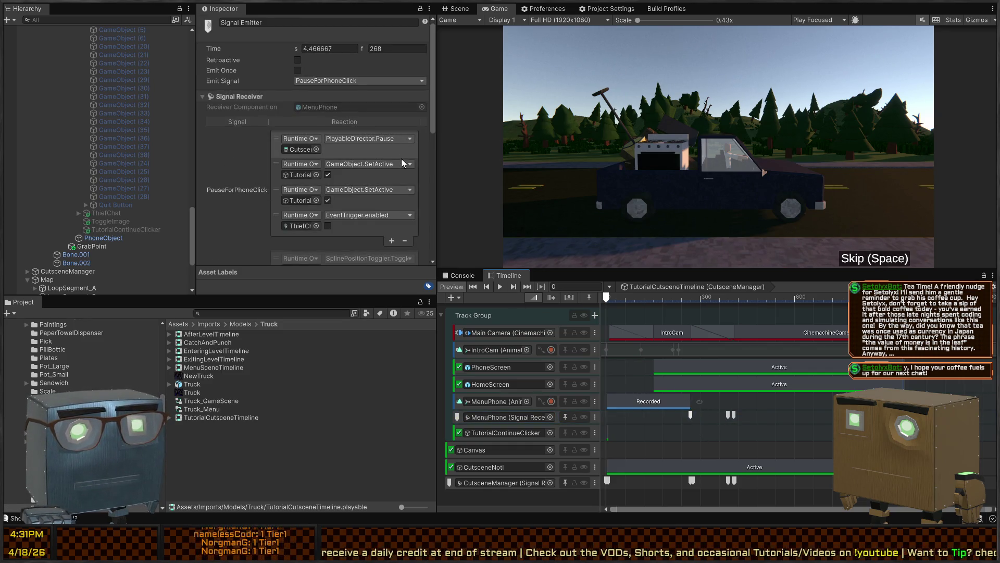
left_click(729, 415)
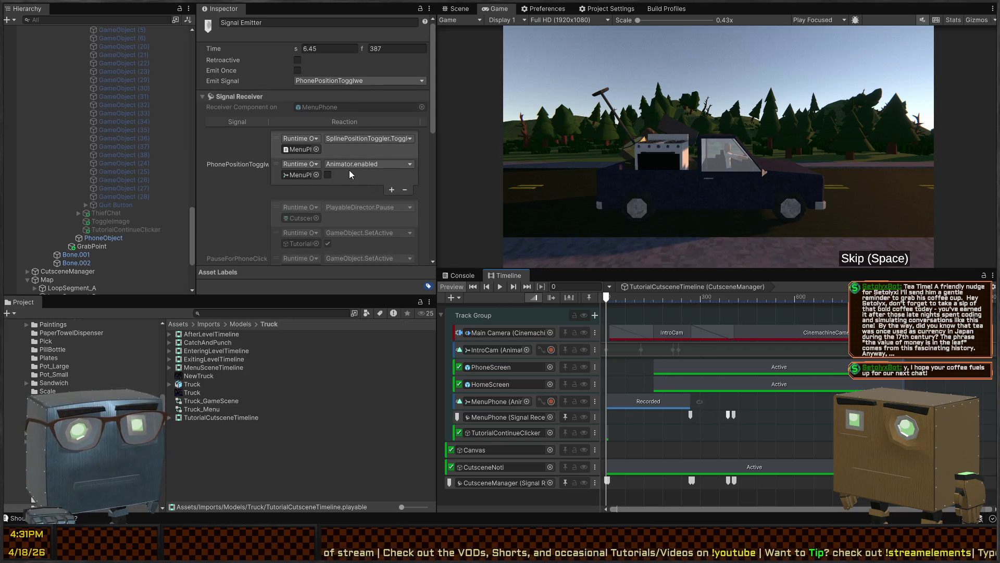
- Delete the Button.Select reaction from the PauseForAppClick signal receiver, then enter Play mode
left_click(736, 413)
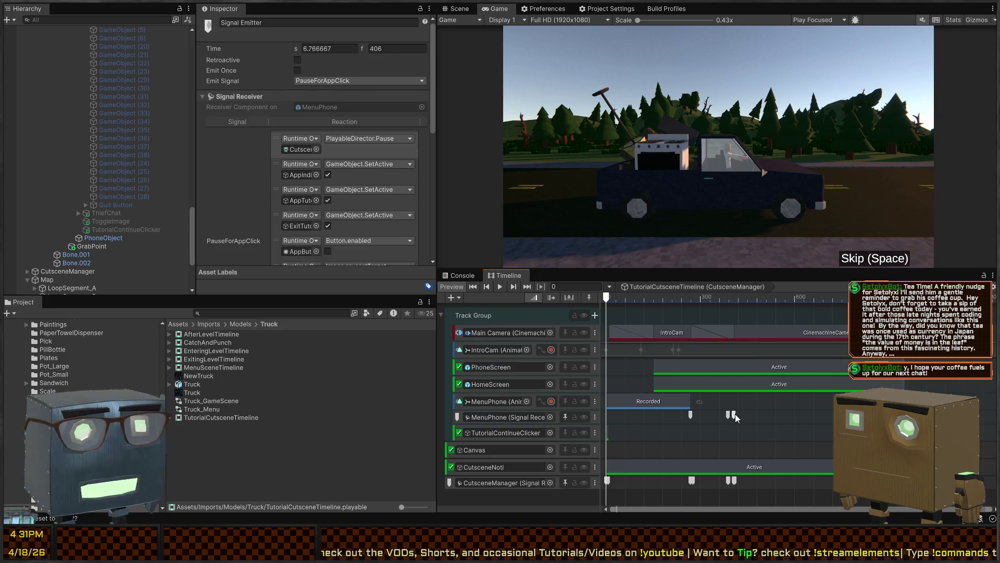
scroll(331, 174, "down", 3)
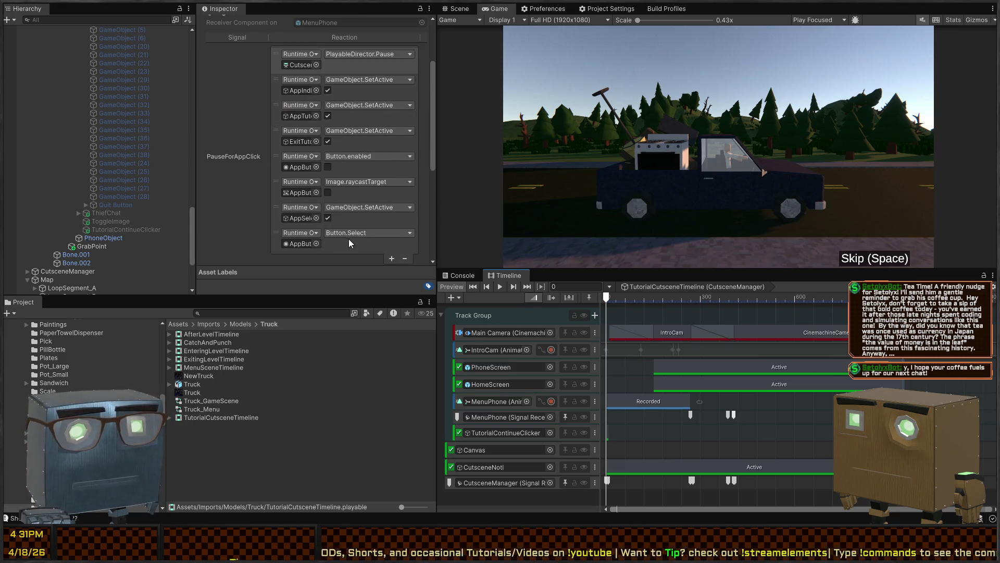
left_click(343, 246)
left_click(405, 258)
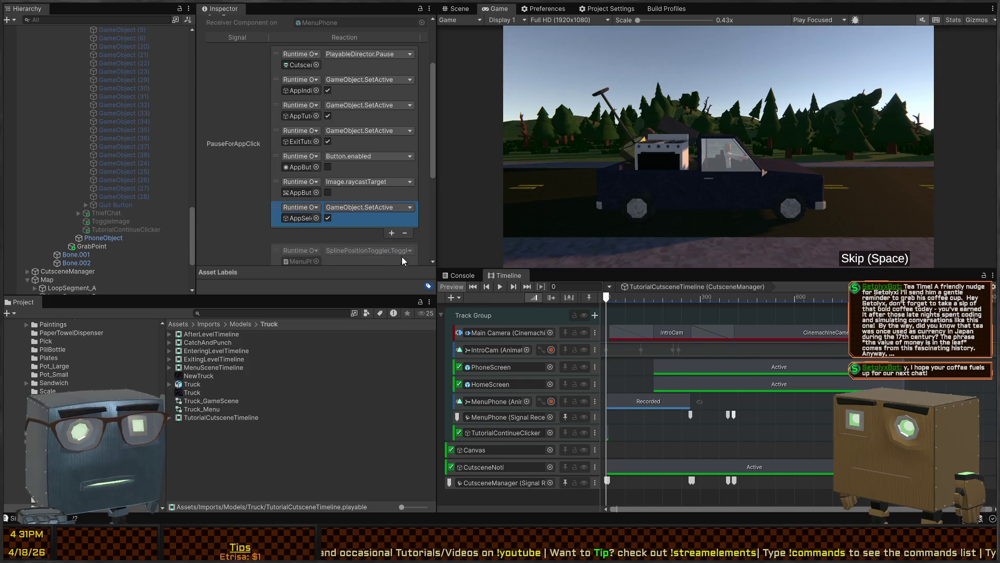
left_click(359, 173)
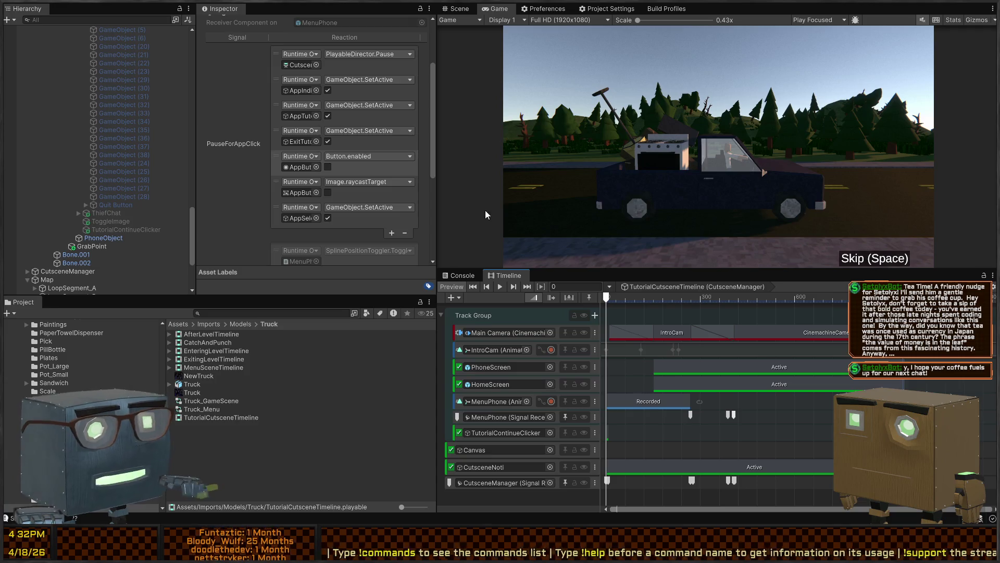
key("ctrl+p")
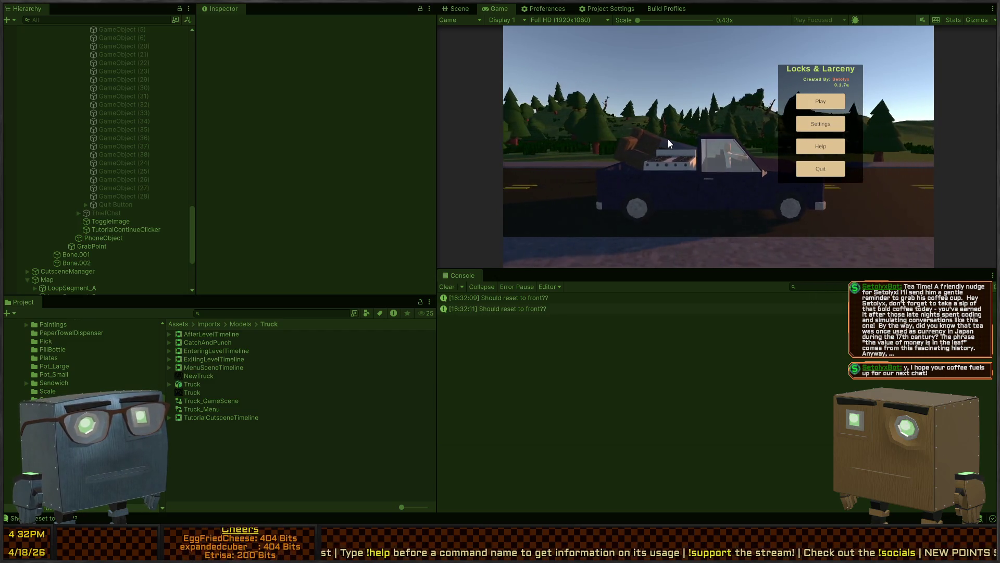
- Start the game, stop Play mode, and maximize the Game view
key("Return")
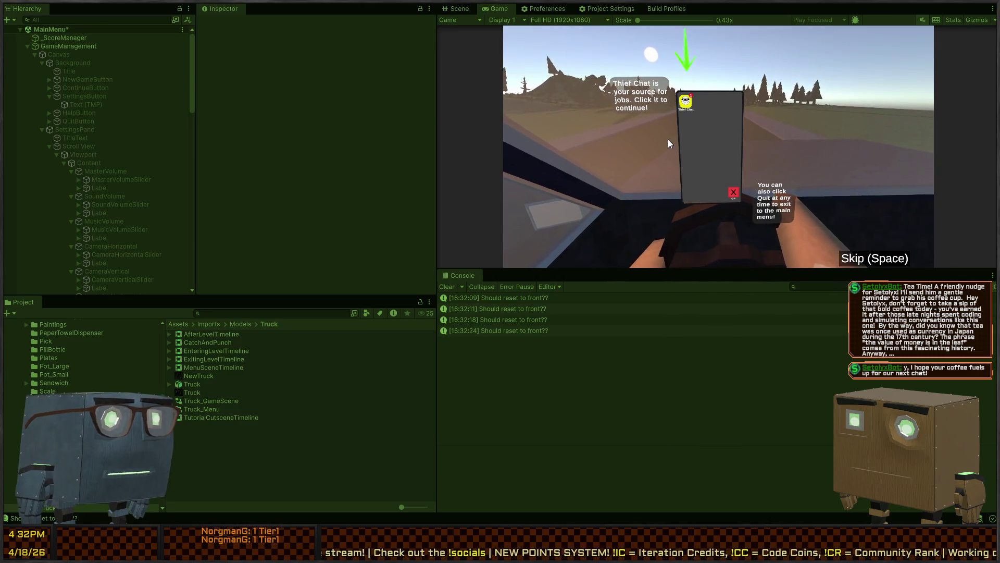
key("ctrl+p")
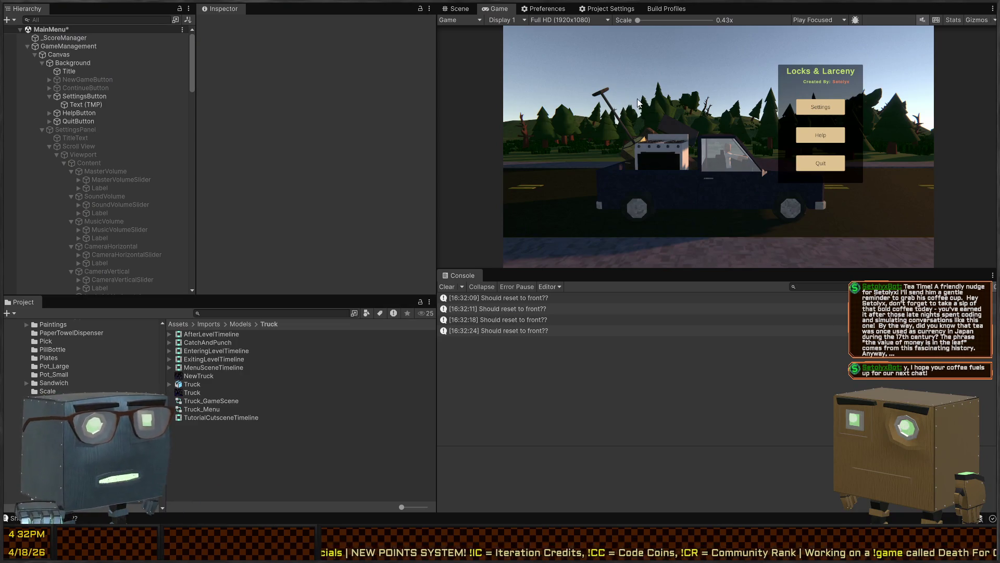
key("shift+space")
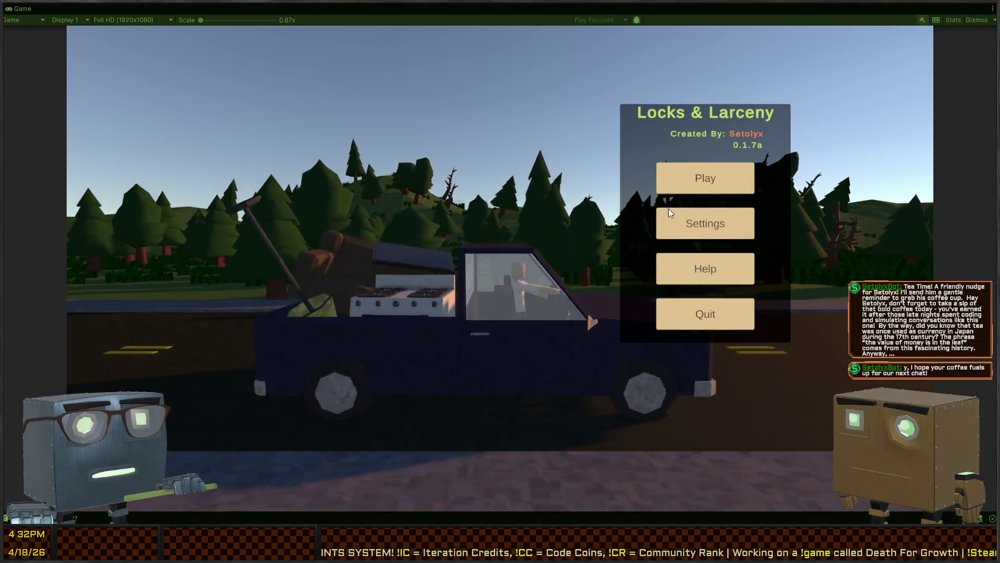
- Play through the phone tutorial to Thief Chat's Broker conversation, then stop Play mode
left_click(696, 172)
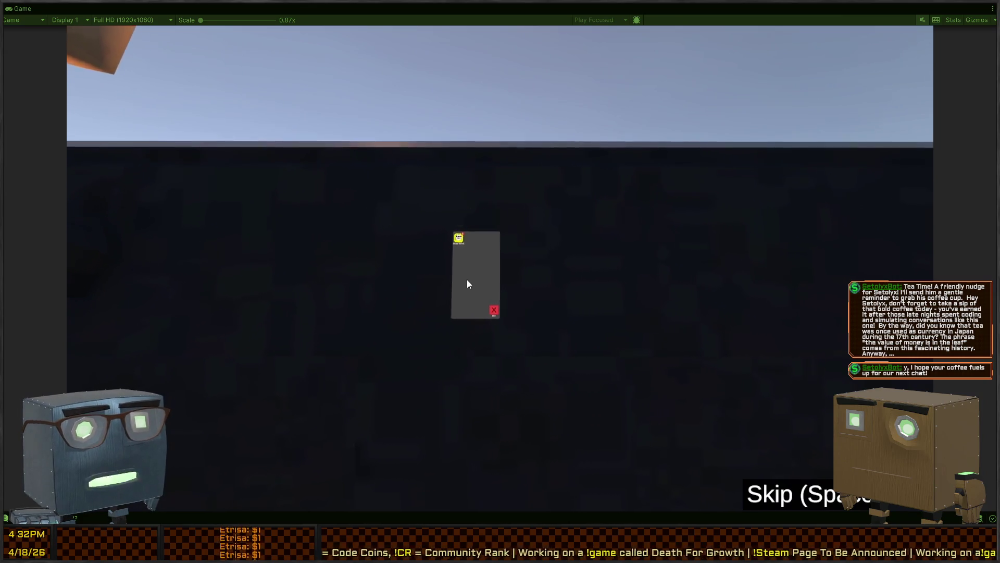
left_click(468, 285)
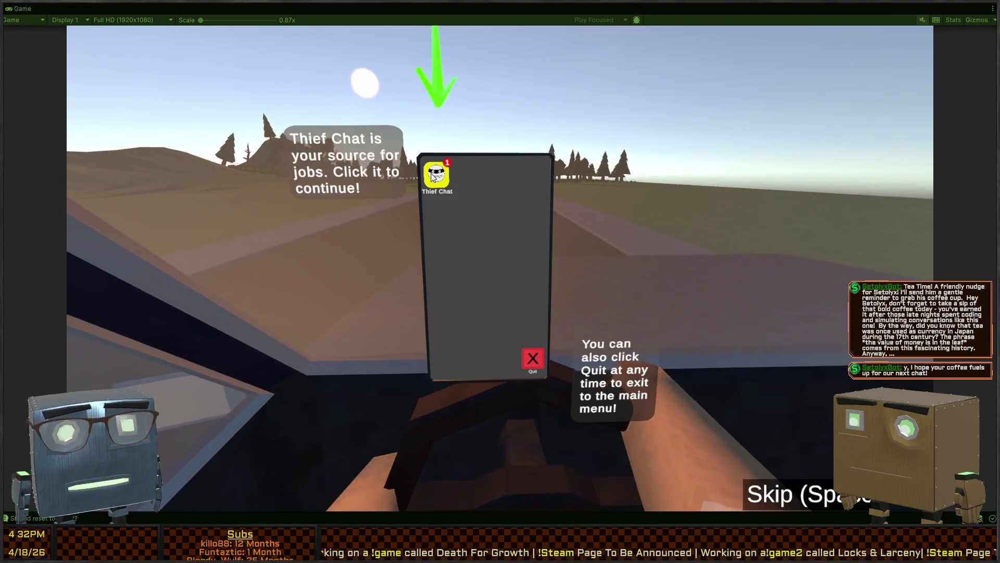
left_click(432, 176)
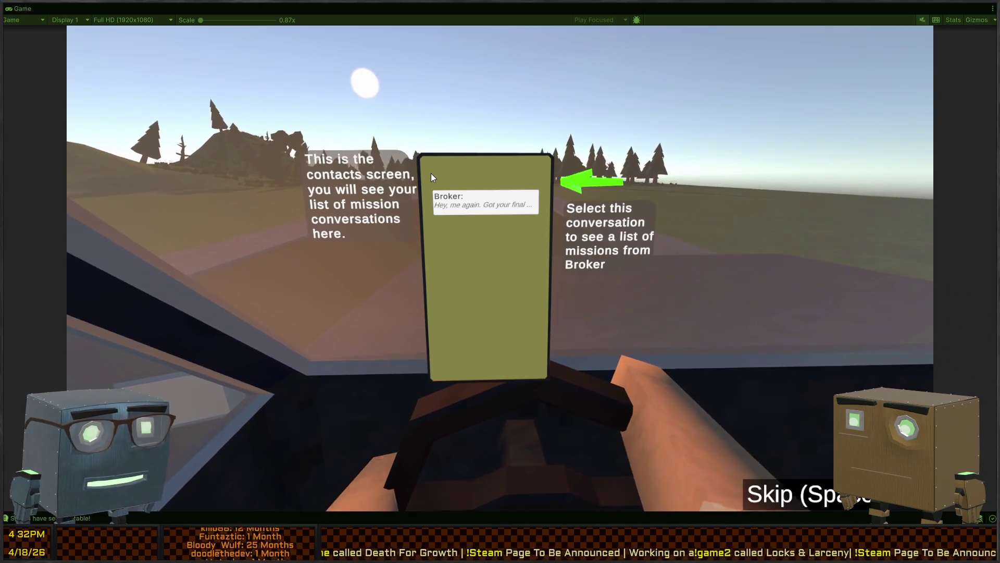
left_click(507, 211)
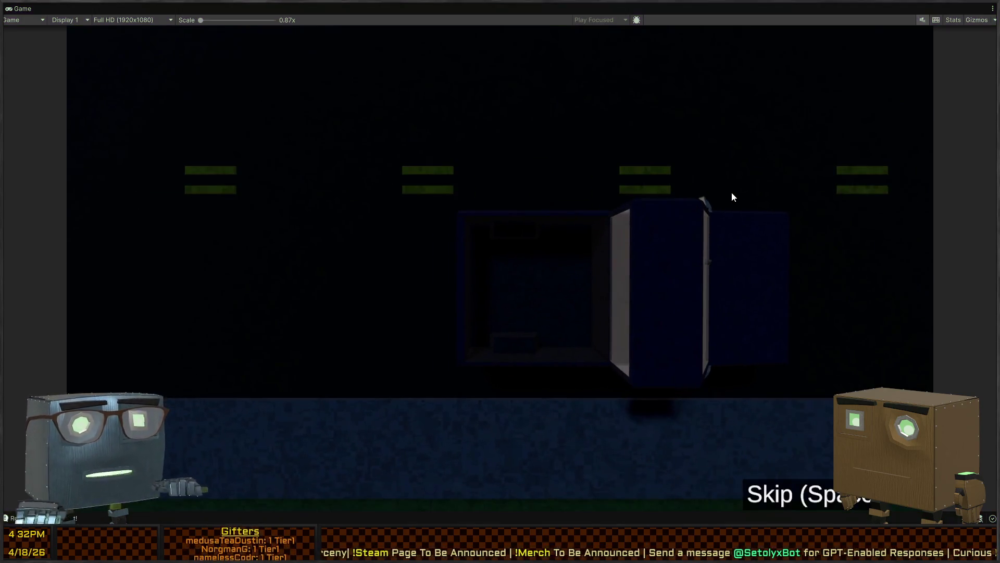
key("space")
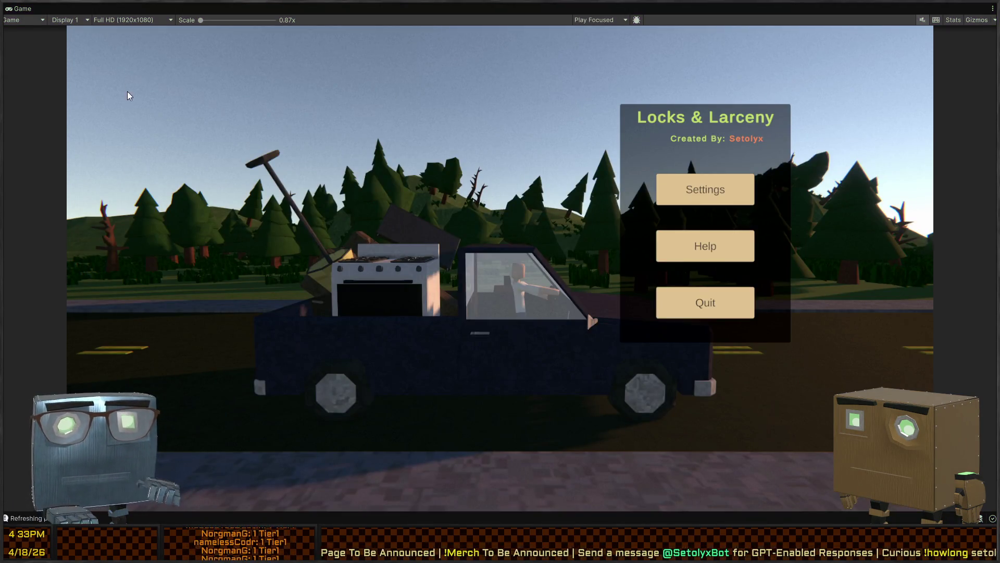
- Restore the layout and replay the tutorial through Thief Chat to the Broker conversation
key("ctrl+p")
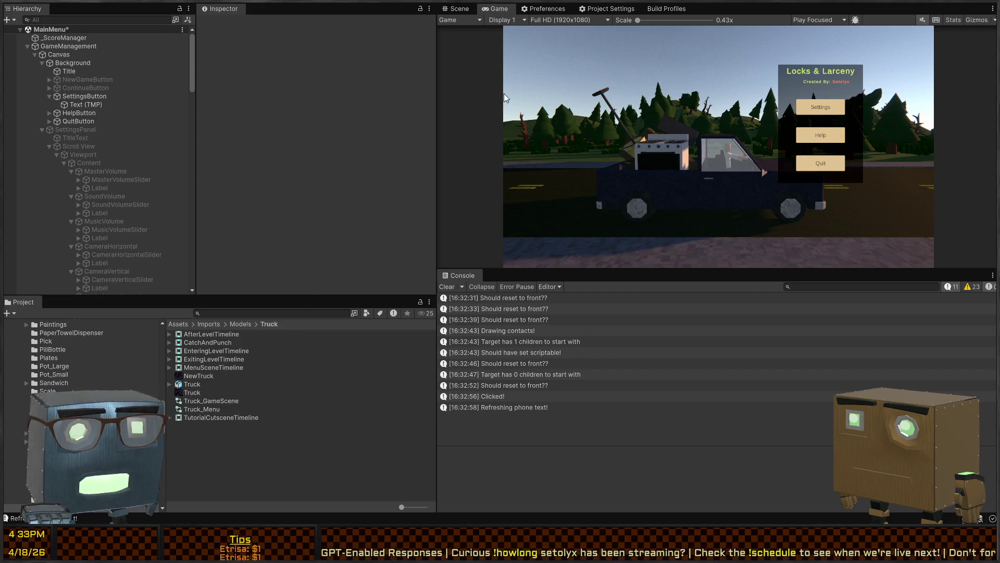
key("ctrl+p")
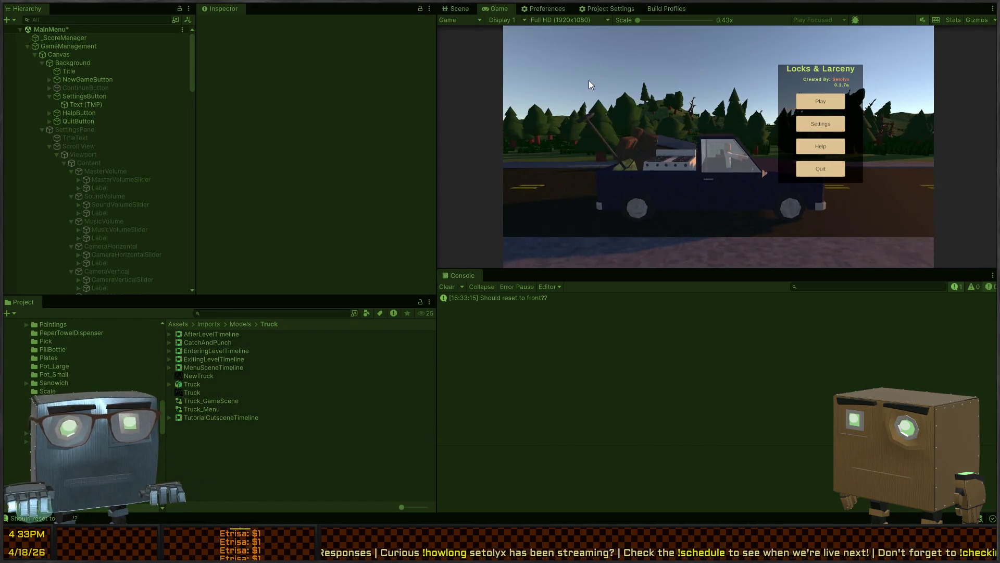
left_click(819, 101)
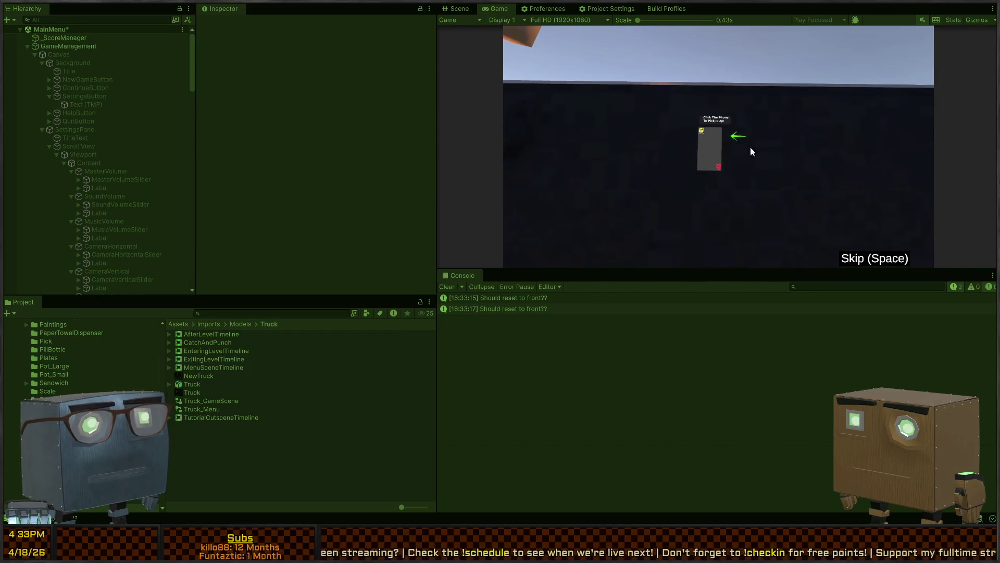
left_click(714, 146)
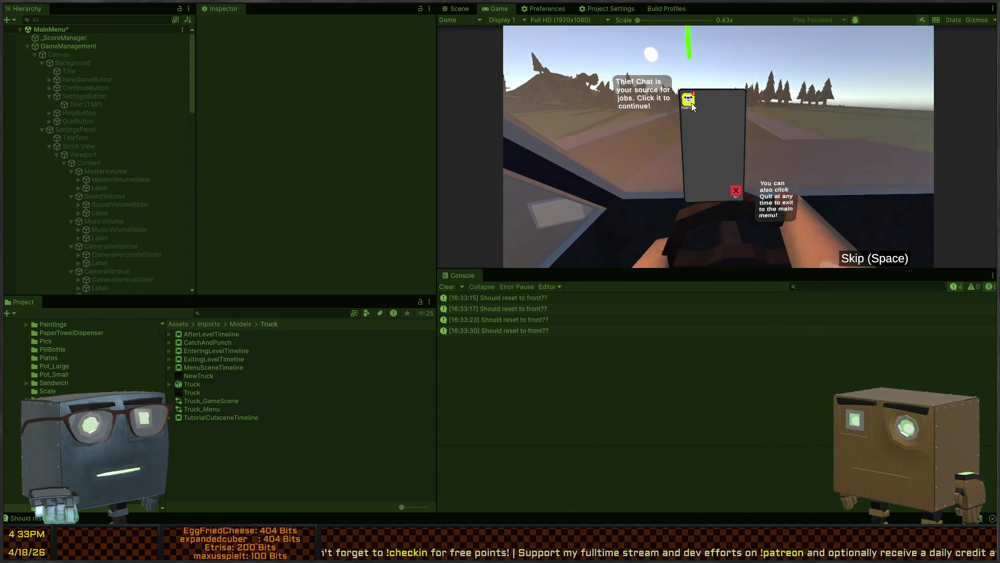
left_click(692, 103)
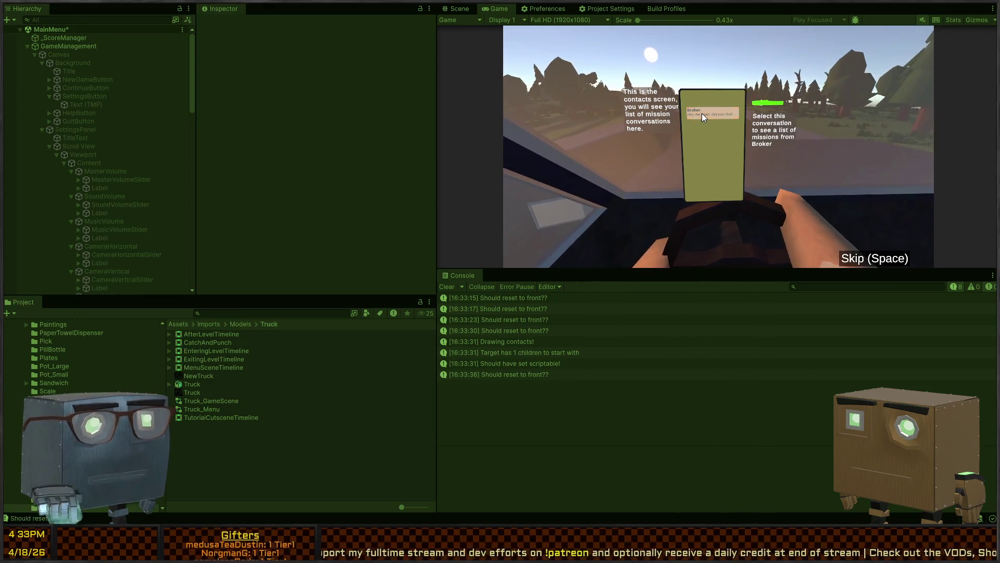
left_click(701, 113)
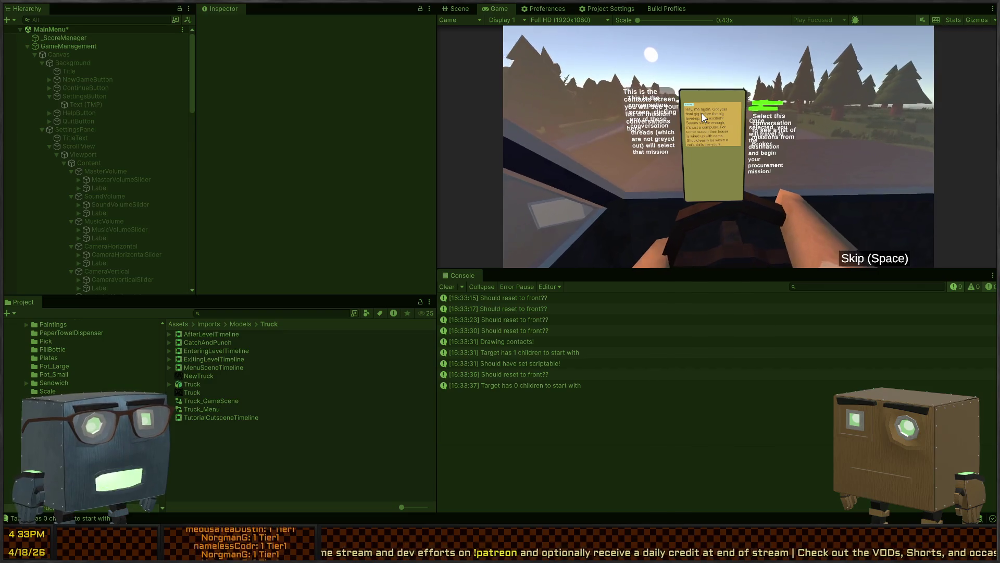
key("ctrl+p")
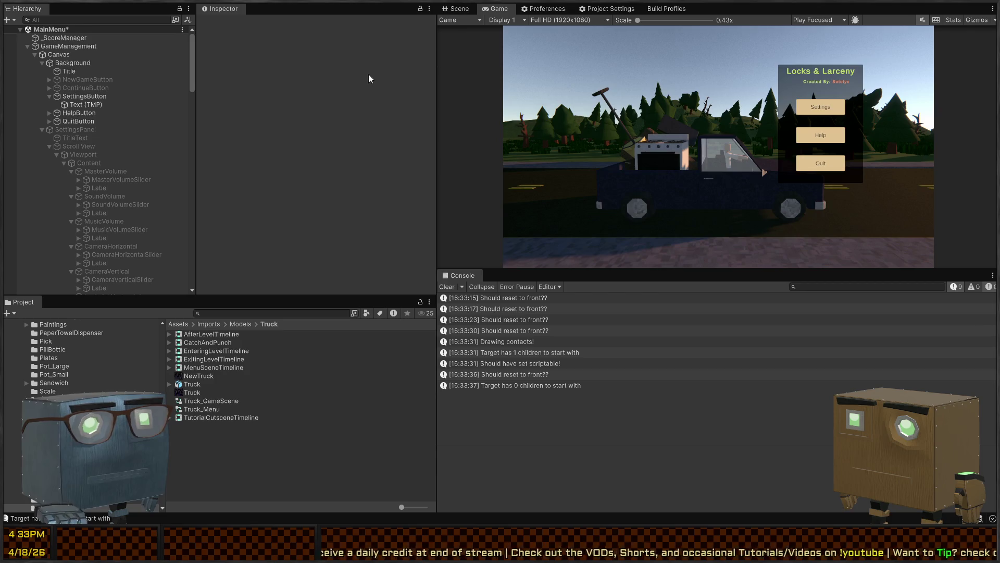
- Collapse SettingsPanel, inspect AppTutorialText, and expand AppIndicator in the hierarchy
scroll(87, 164, "down", 10)
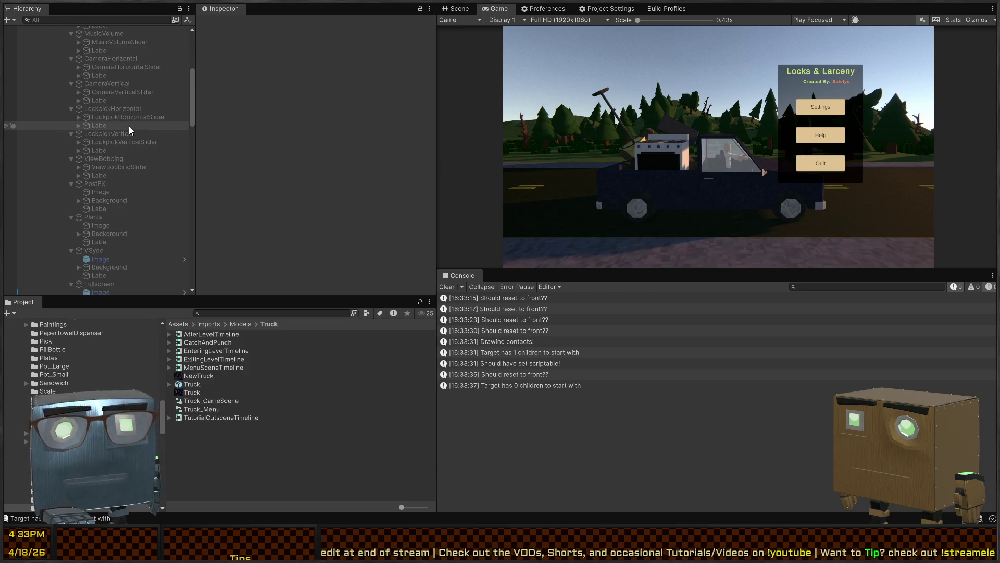
scroll(111, 166, "up", 9)
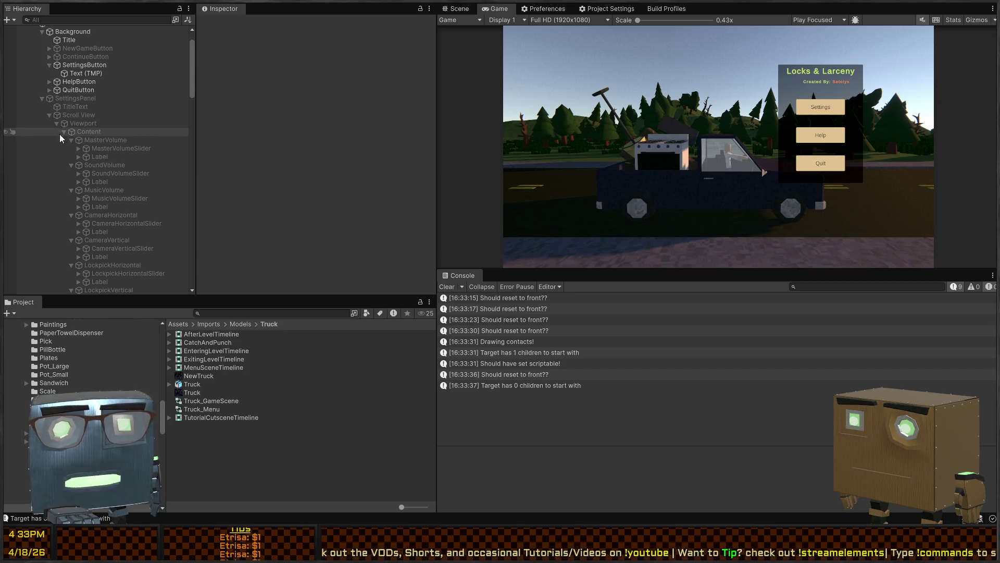
scroll(46, 111, "up", 2)
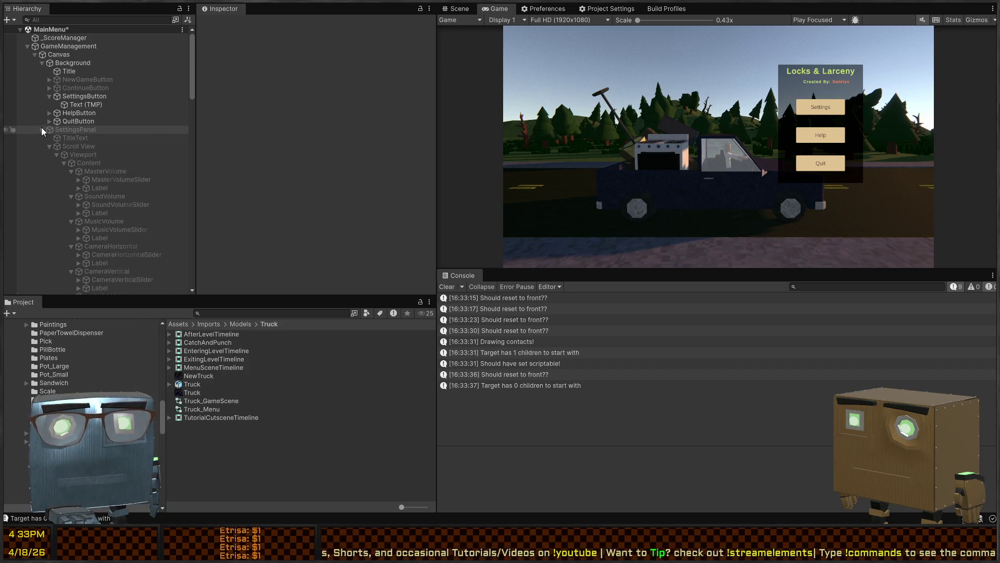
left_click(42, 130)
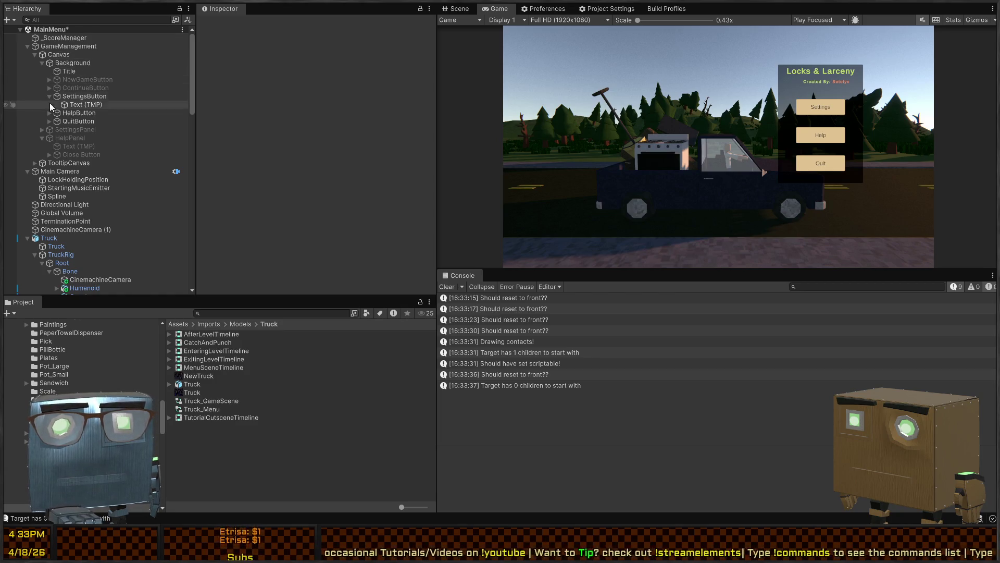
scroll(52, 114, "down", 8)
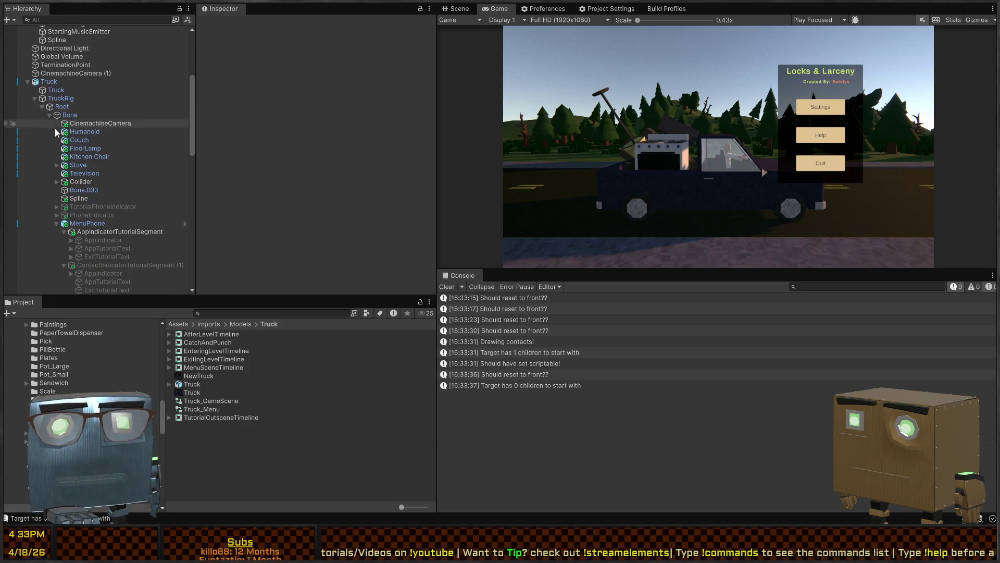
scroll(54, 125, "down", 9)
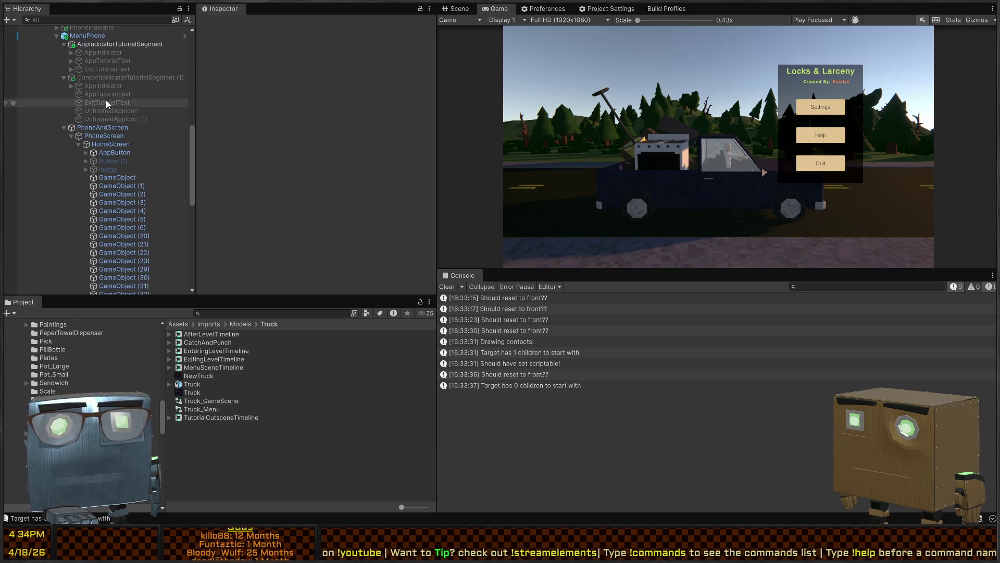
left_click(89, 86)
left_click(73, 94)
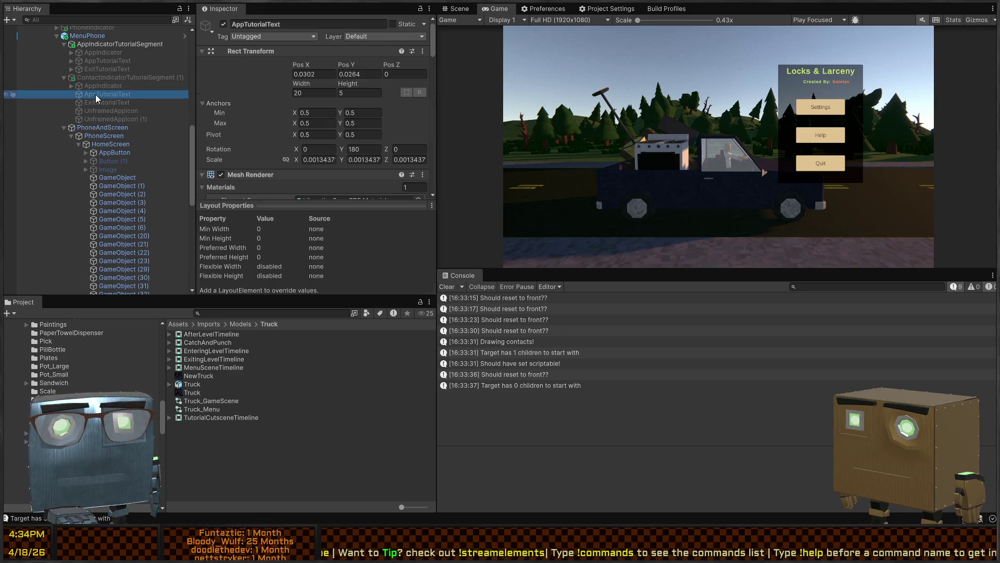
left_click(71, 85)
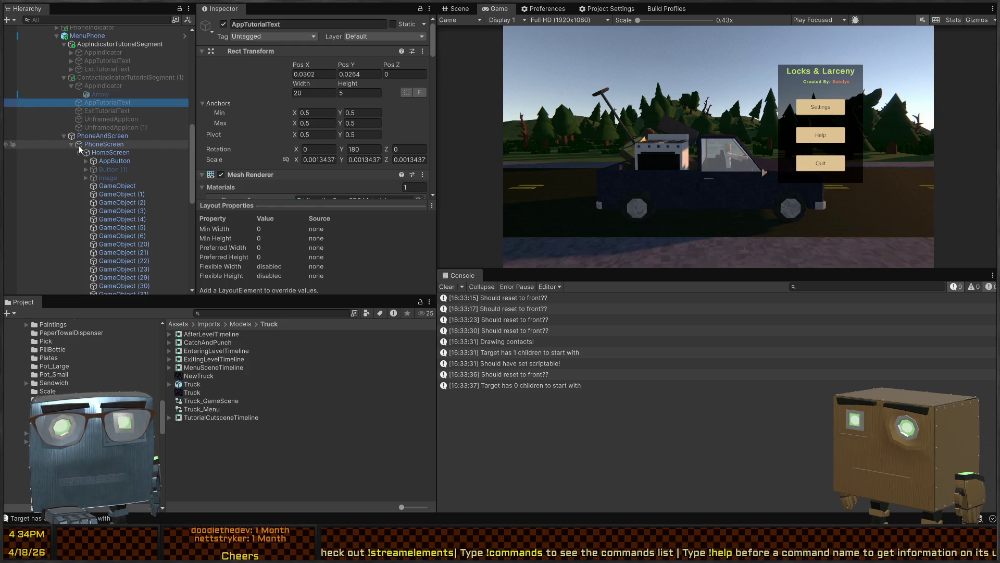
- Check AppButton's On Click targets MenuPhone, then return to PhoneController.cs in Visual Studio
left_click(115, 161)
scroll(280, 145, "down", 3)
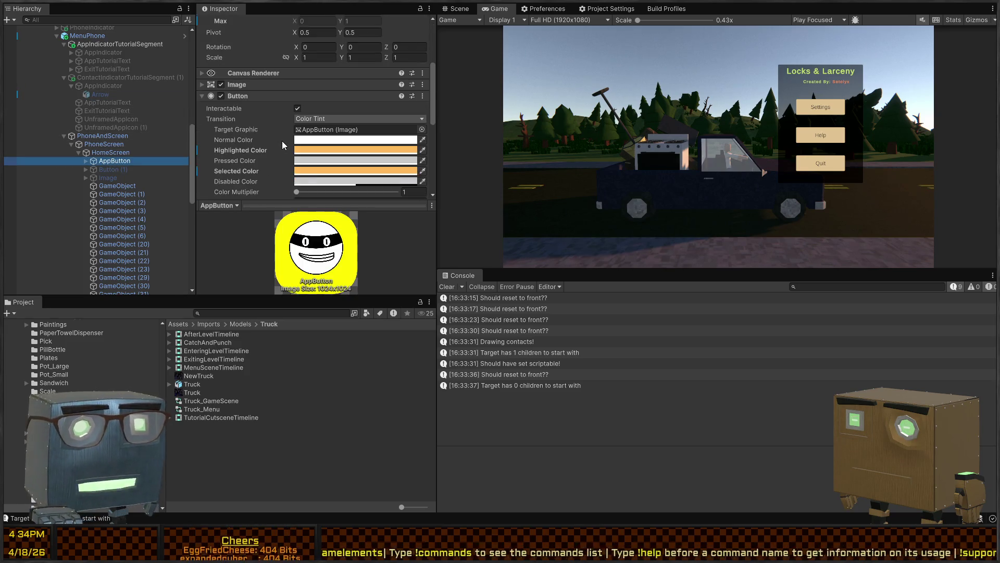
scroll(282, 141, "down", 6)
left_click(245, 99)
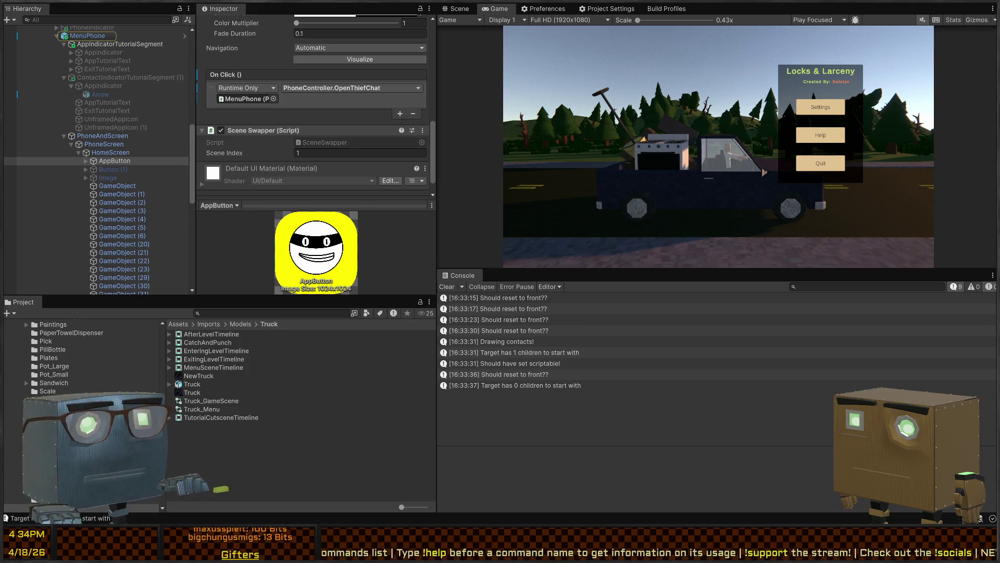
key("alt+Tab")
left_click(548, 167)
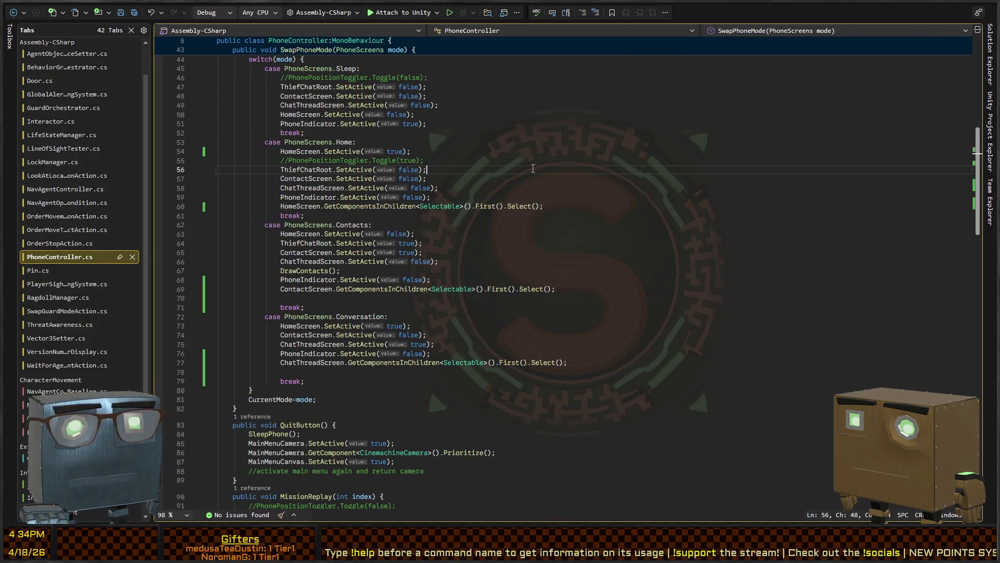
- Find OpenThiefChat in PhoneController and jump to the SwapPhoneMode definition
scroll(548, 167, "up", 14)
scroll(472, 172, "down", 6)
key("ctrl+f")
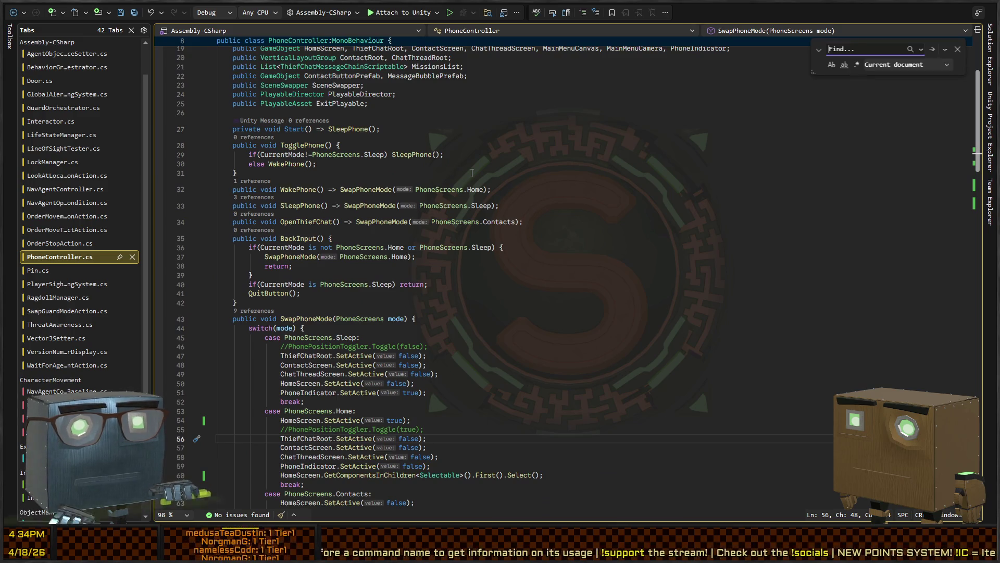
type("OpenThief")
key("Escape")
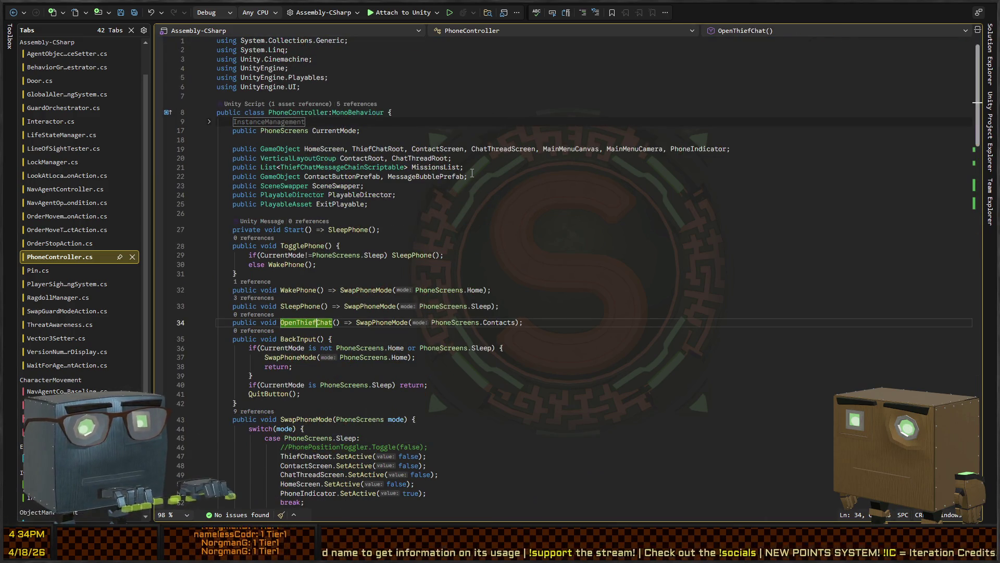
left_click(381, 322, "ctrl")
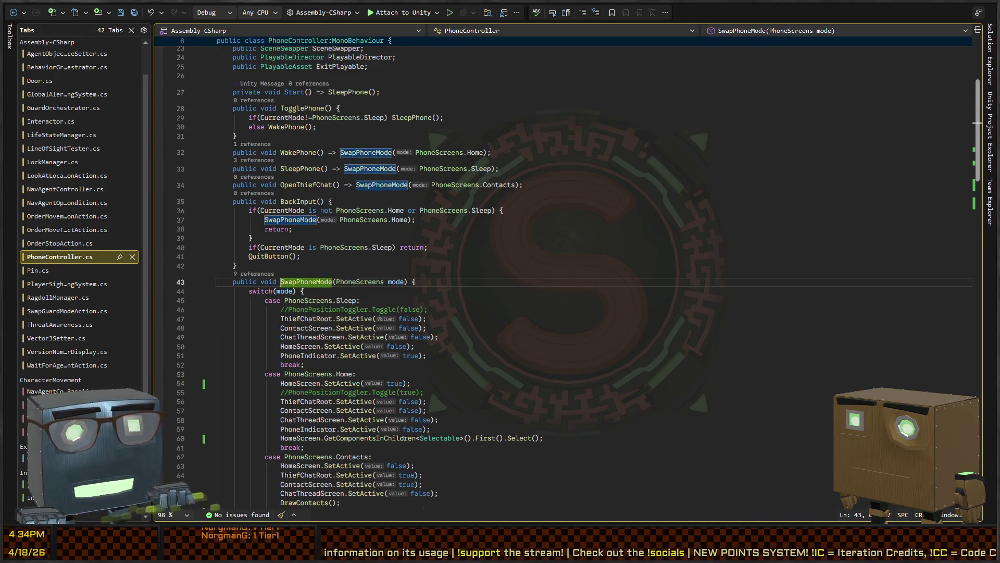
- Multi-select the .First().Select() calls on lines 60, 69 and 77
scroll(384, 295, "down", 10)
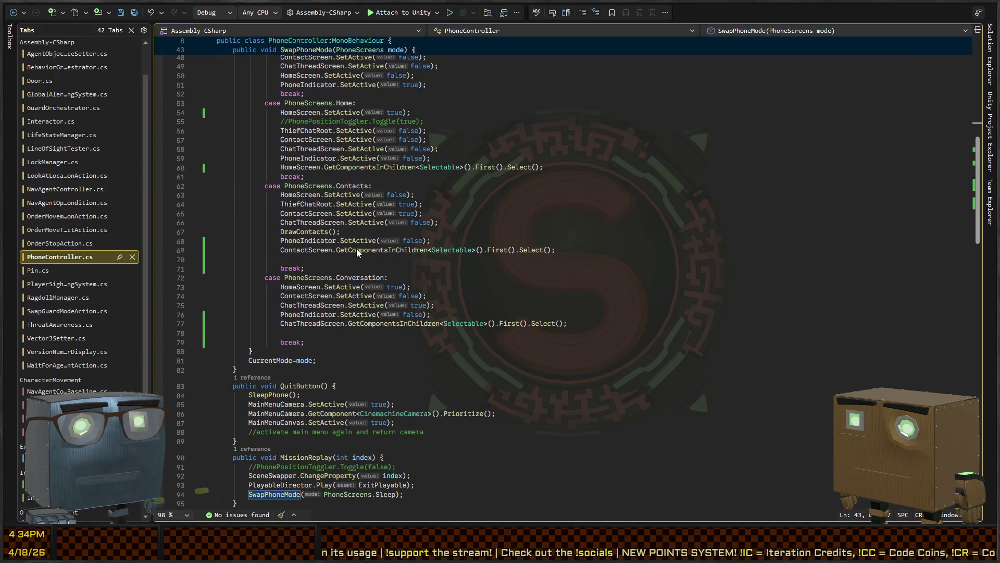
double_click(299, 251)
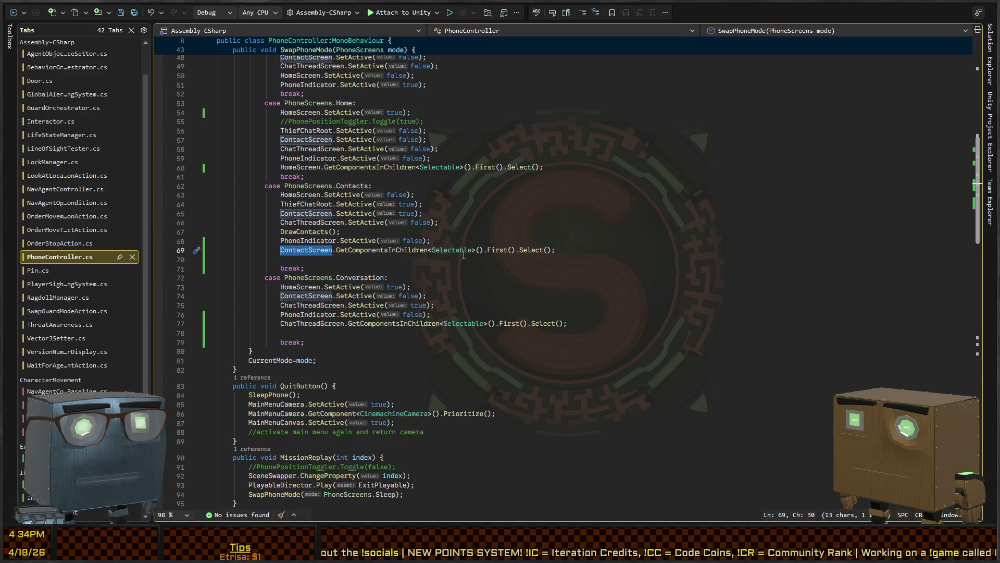
left_click(488, 244)
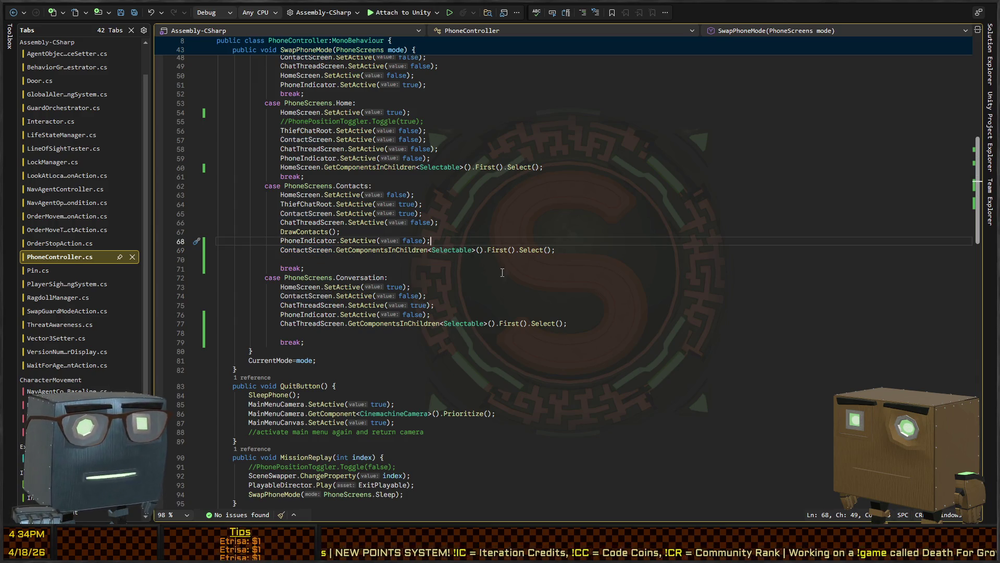
left_click(484, 250)
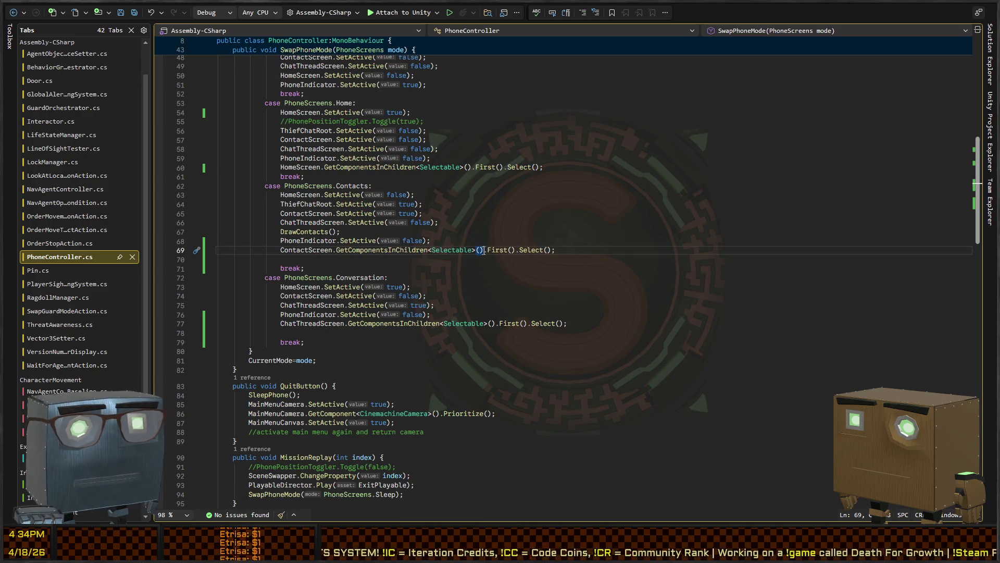
key("shift+End")
key("shift+alt+period")
key("shift+alt+period")
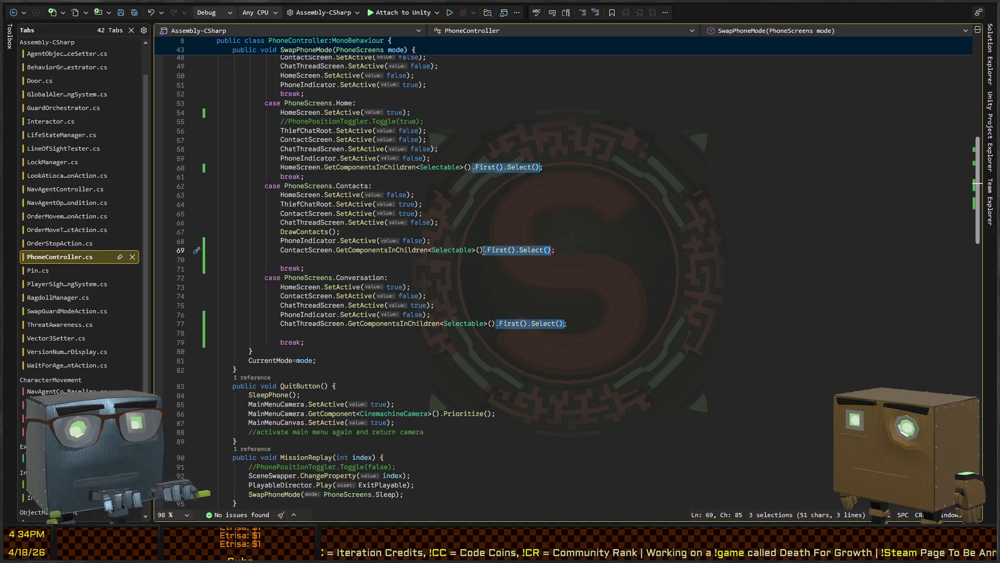
key("Left")
- Start splitting the three chains into a 'var found =' declaration and a found call
key("Return")
key("Up")
key("Home")
type("var found =")
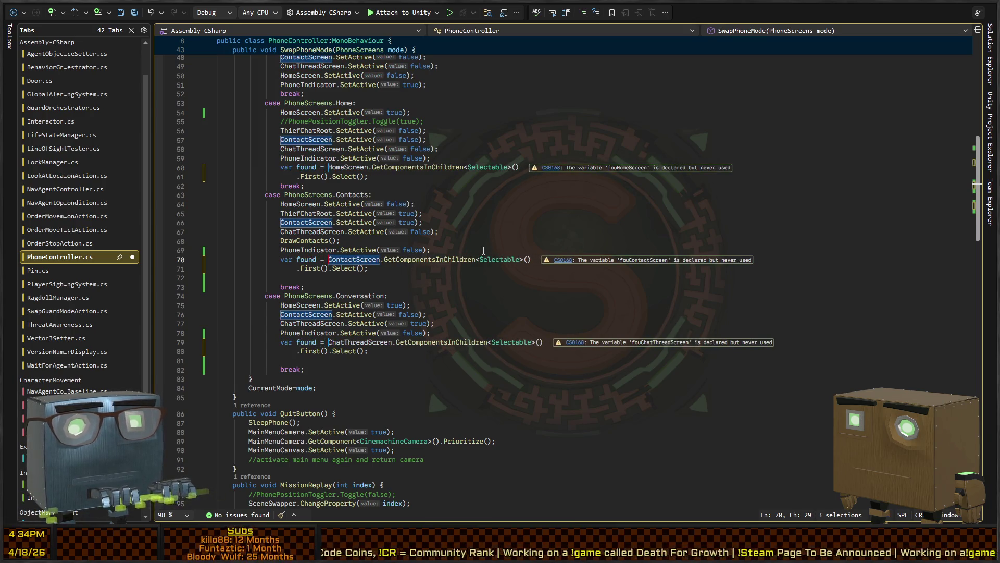
key("End")
type(";")
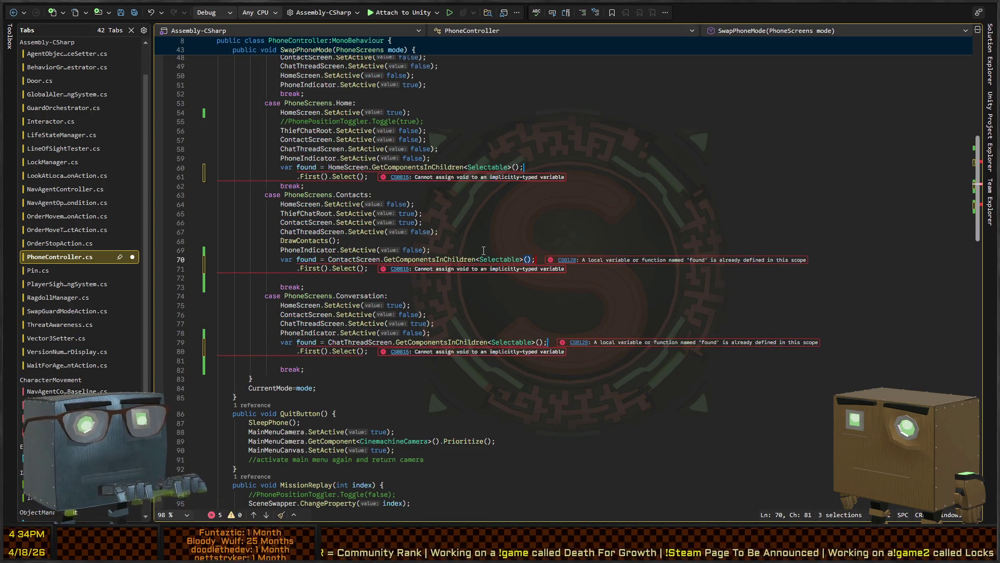
key("Down")
type("found")
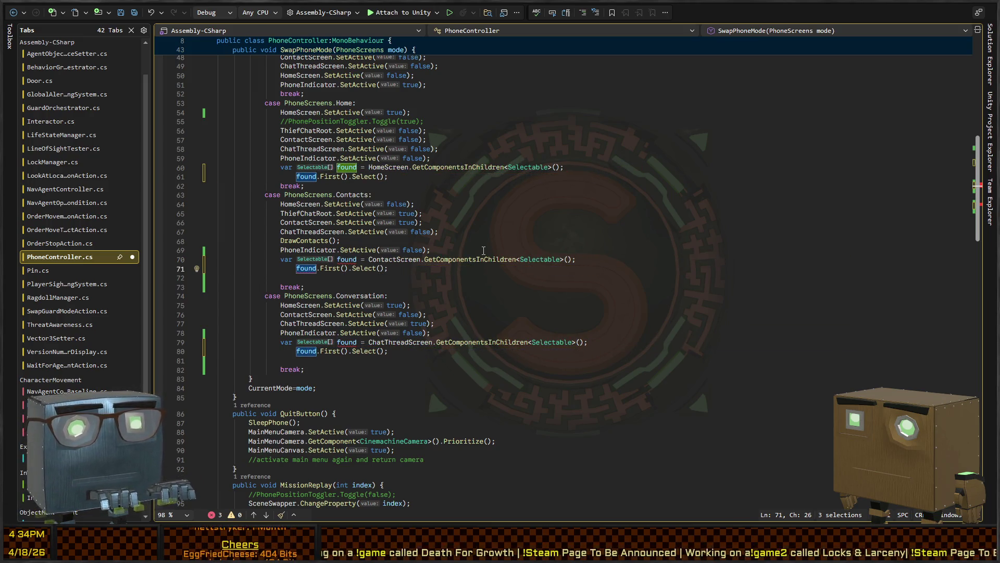
- Revert those edits back to the original single-line select chains
key("ctrl+BackSpace")
key("ctrl+BackSpace")
key("BackSpace")
key("Home")
key("ctrl+shift+Right")
key("ctrl+shift+Right")
key("ctrl+shift+Right")
key("Delete")
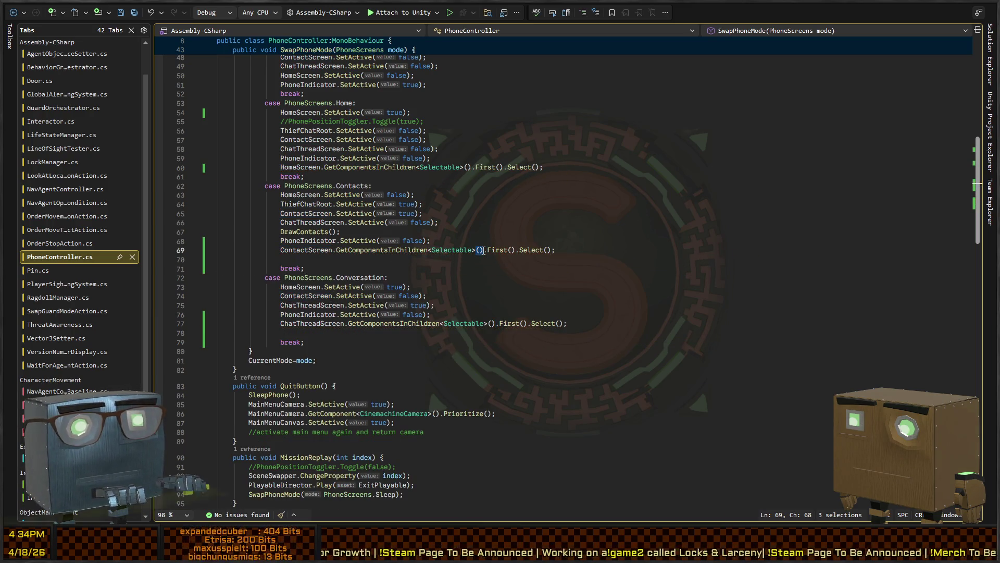
- Rewrite all three cases as 'var found = ...First();' followed by 'found.Select();'
key("Return")
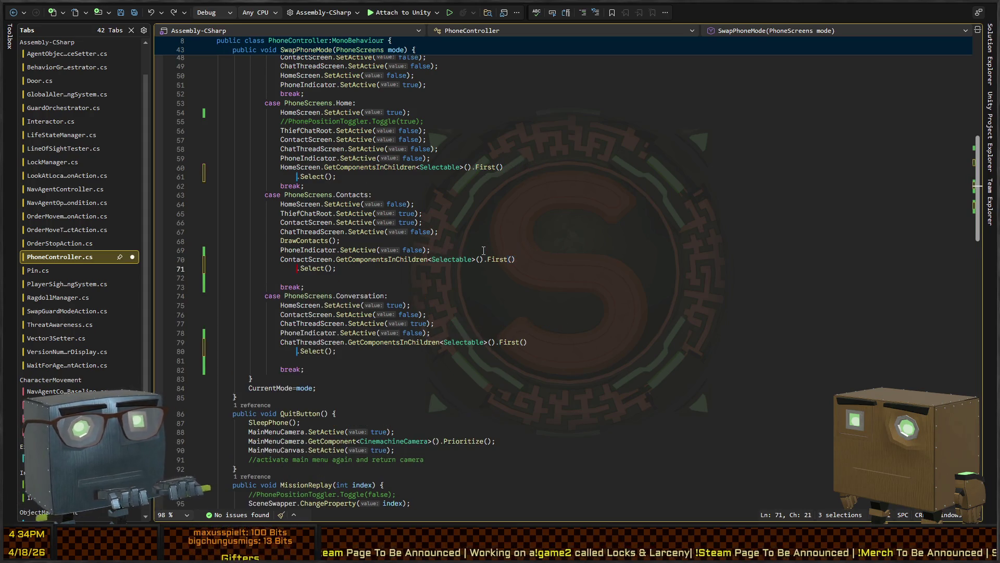
type("found")
key("Up")
key("Home")
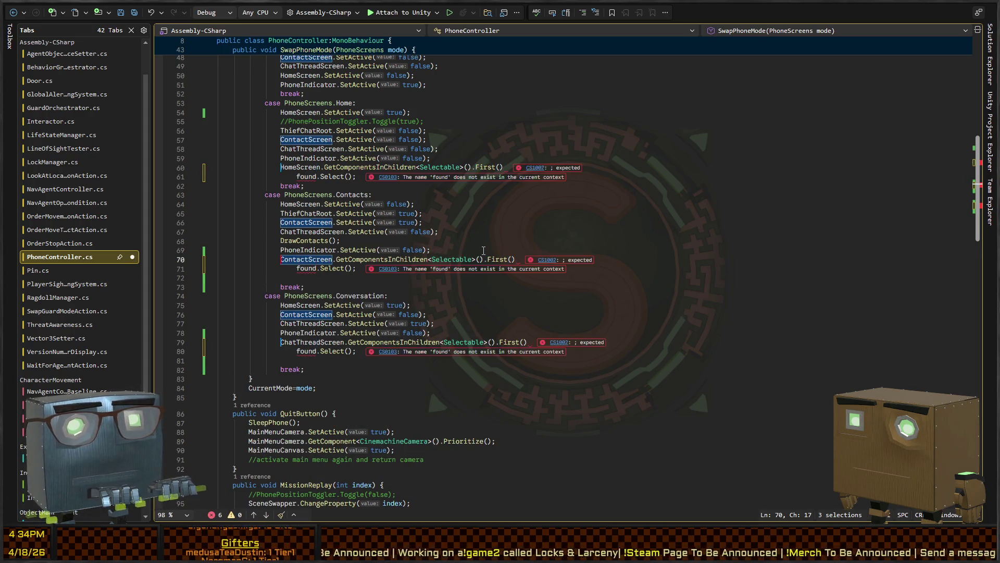
type("var found =")
key("End")
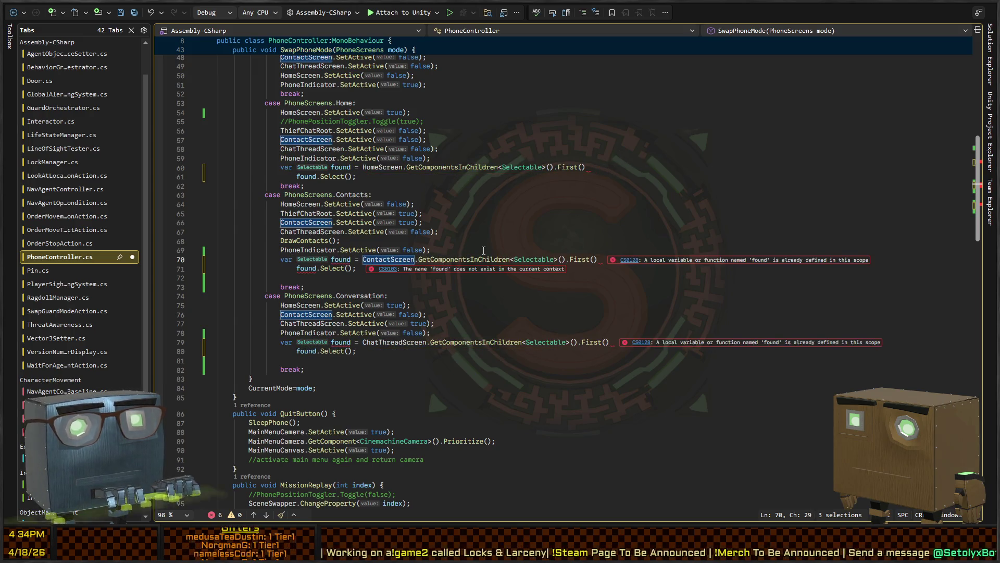
type(";")
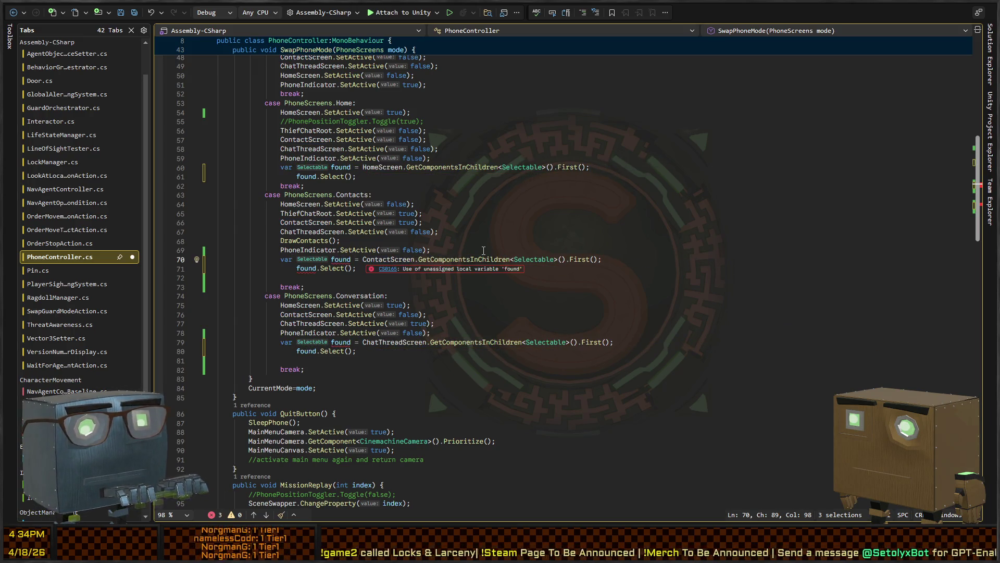
- Delete the redundant var on lines 70 and 79 so those cases reuse found
key("Escape")
key("Home")
key("ctrl+shift+Right")
key("Delete")
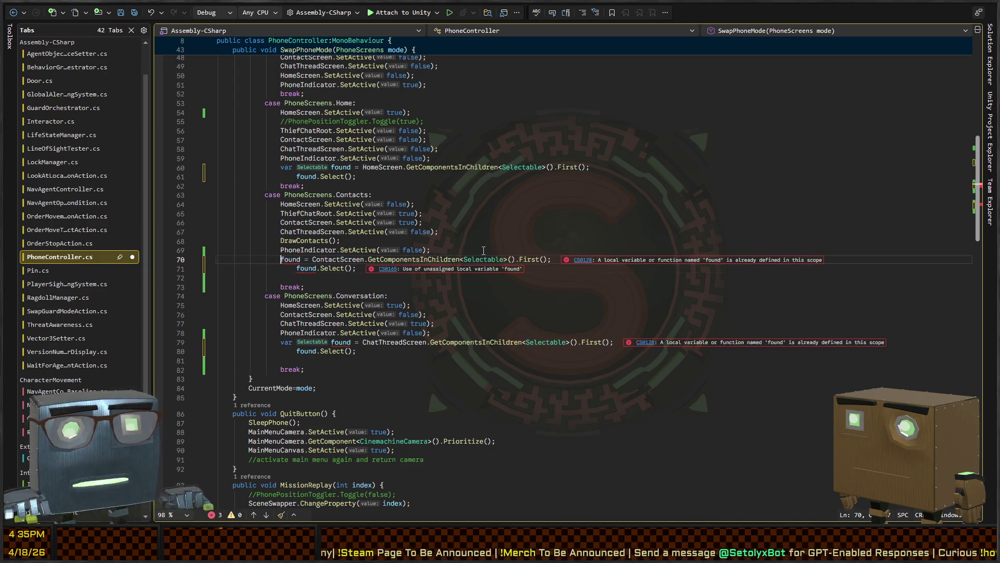
key("Down")
key("Down")
key("Down")
key("ctrl+shift+Right")
key("Delete")
- Format the document to clear the errors and return to the Home case
key("ctrl+k")
key("ctrl+d")
key("Up")
key("Up")
key("Up")
key("End")
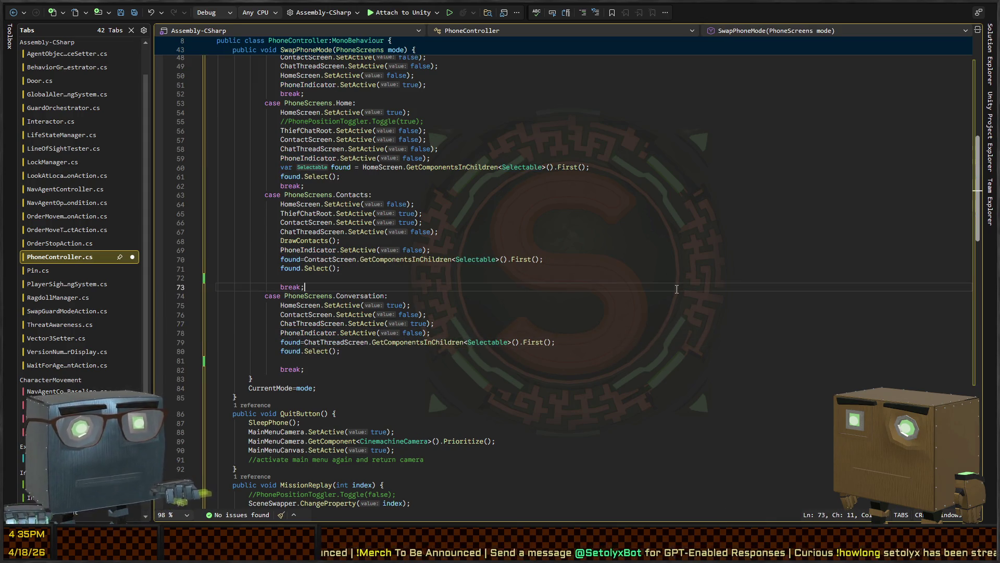
left_click(365, 186)
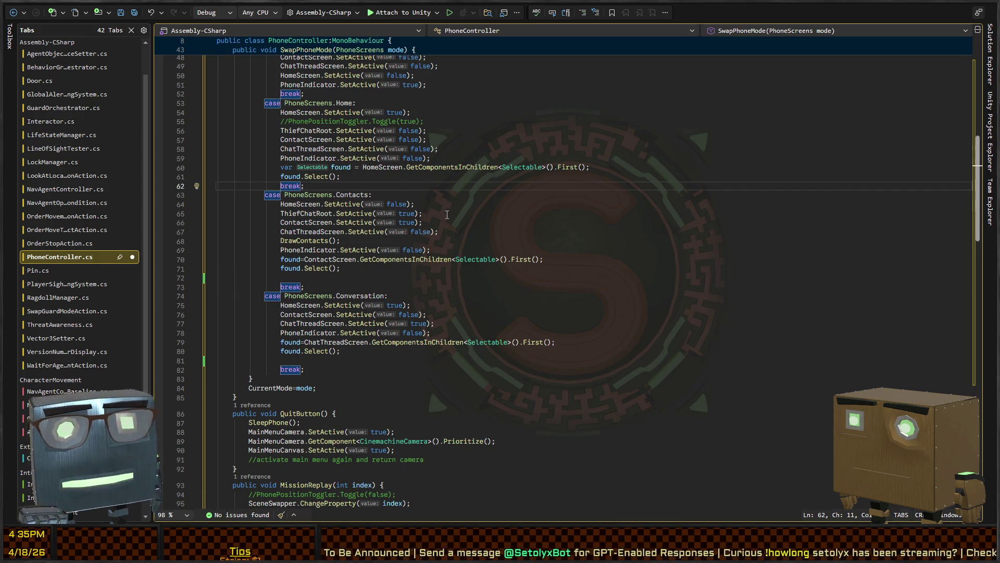
- Add Debug.Log($"Should be setting selection to {found.gameObject.name}", after the found declaration
key("Up")
key("Up")
key("End")
key("Return")
type("bug.")
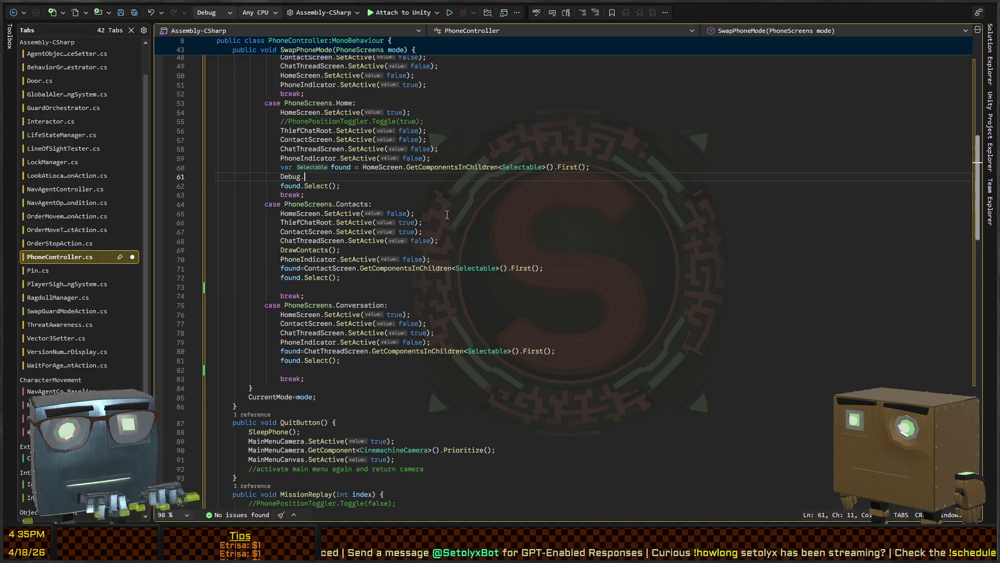
type("Log(\"Should be setting selection to ")
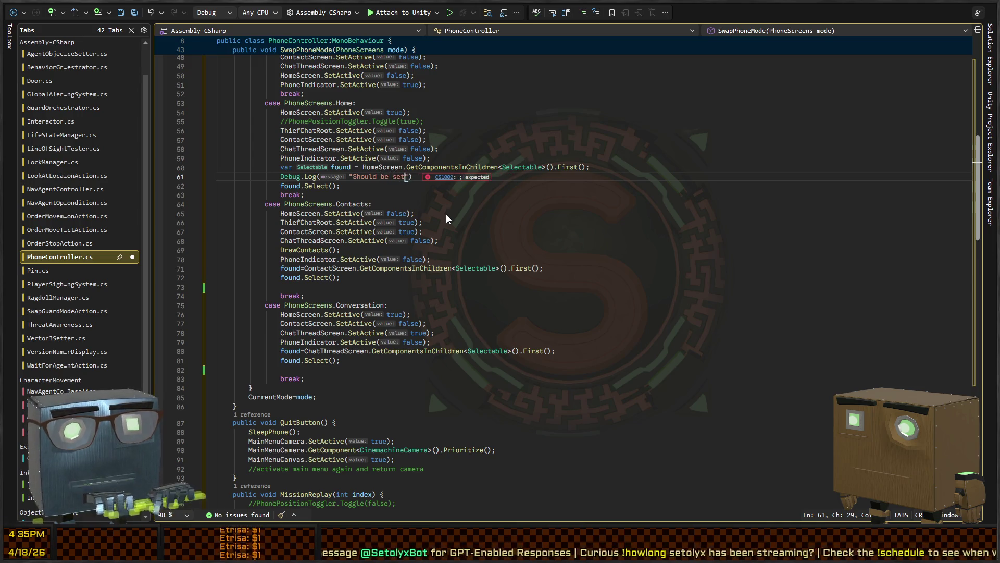
type("{")
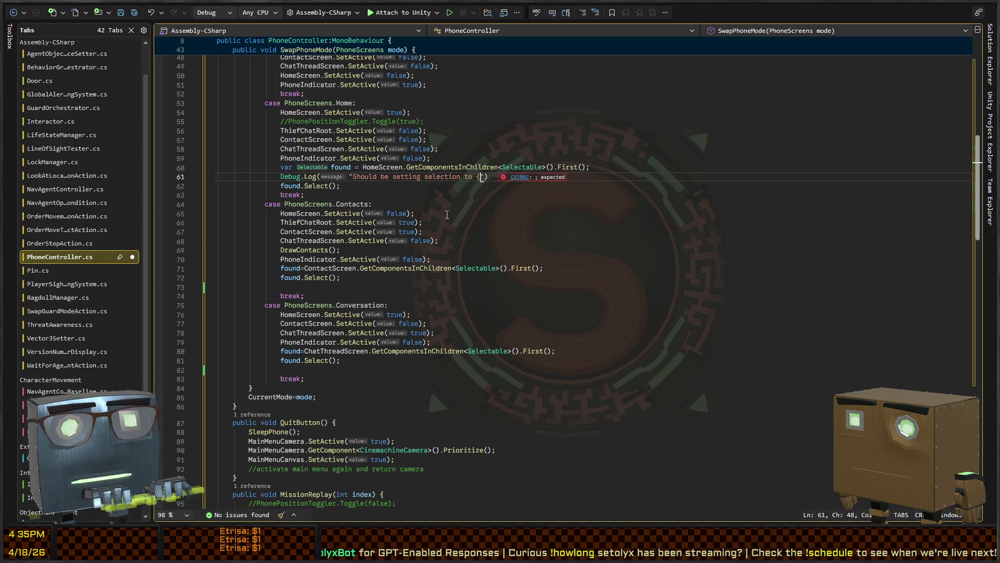
type("found.ga")
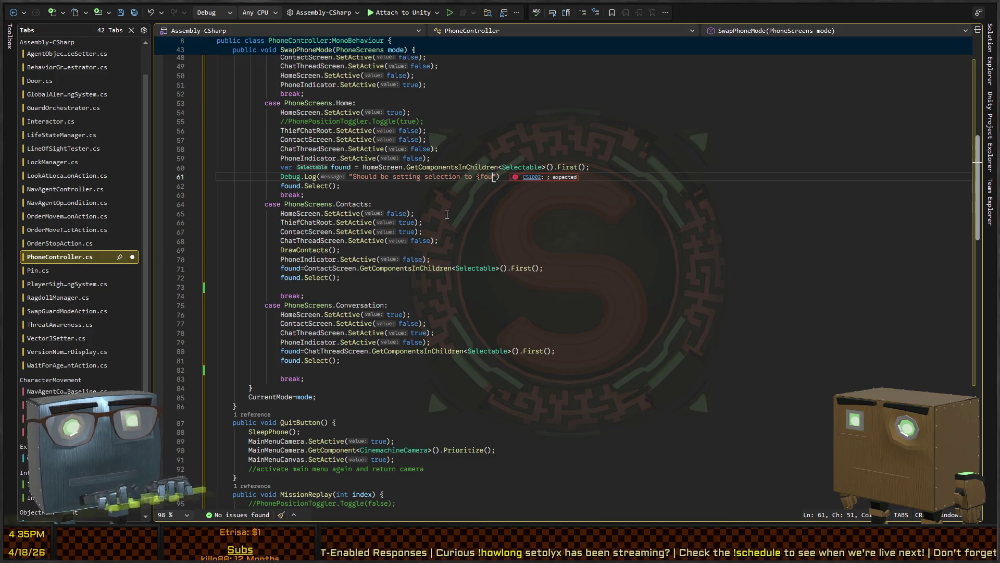
type("meObject.name}")
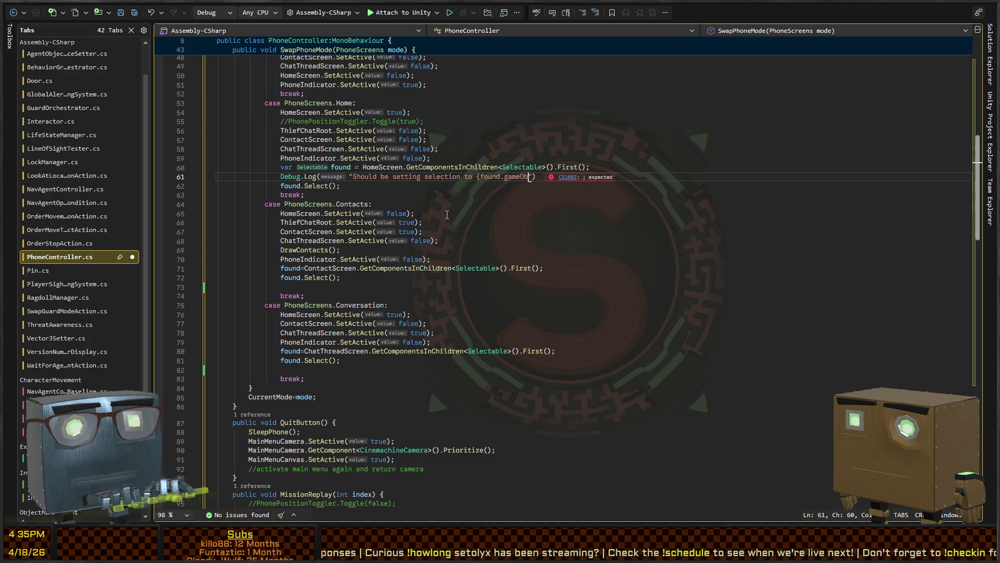
type("$")
key("End")
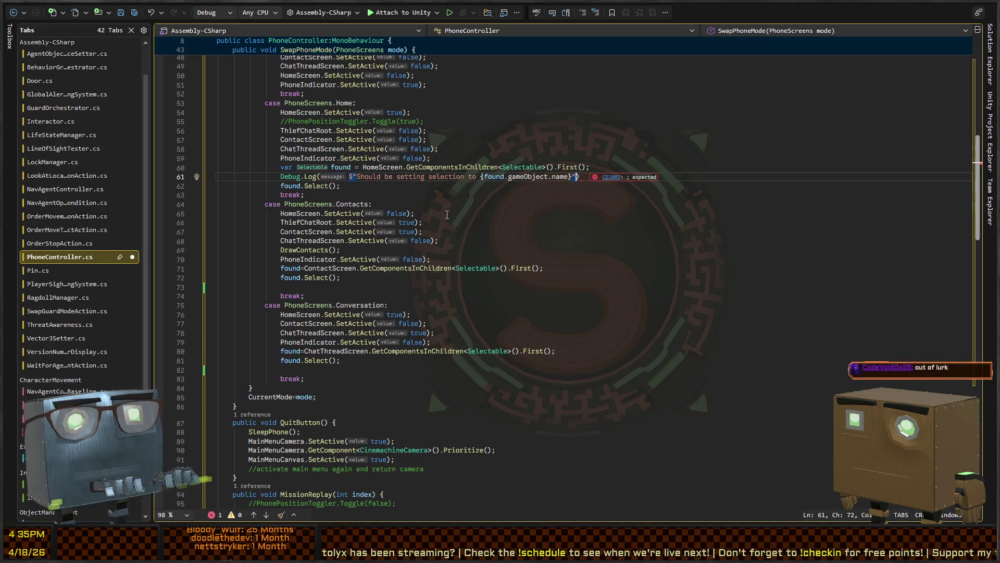
type(",")
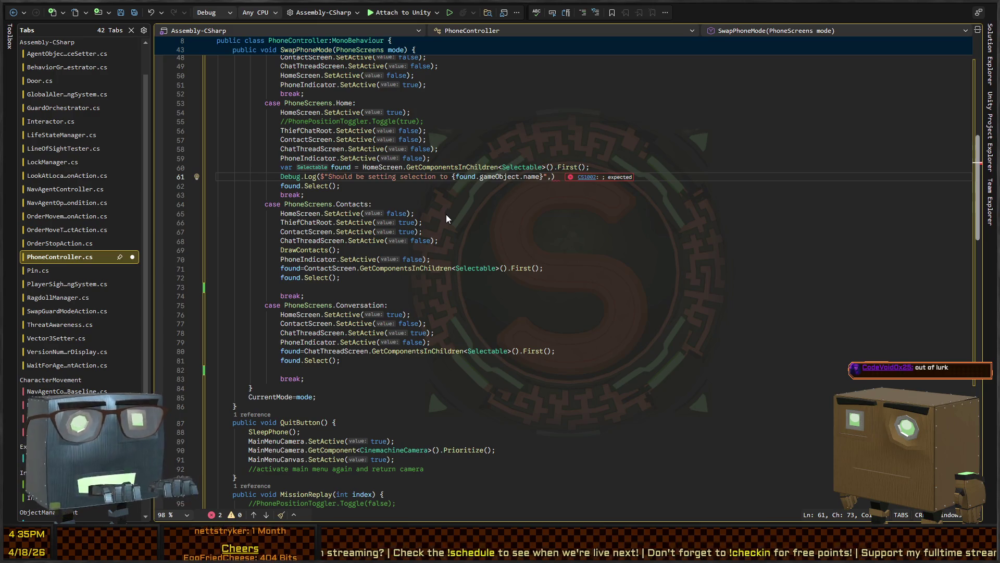
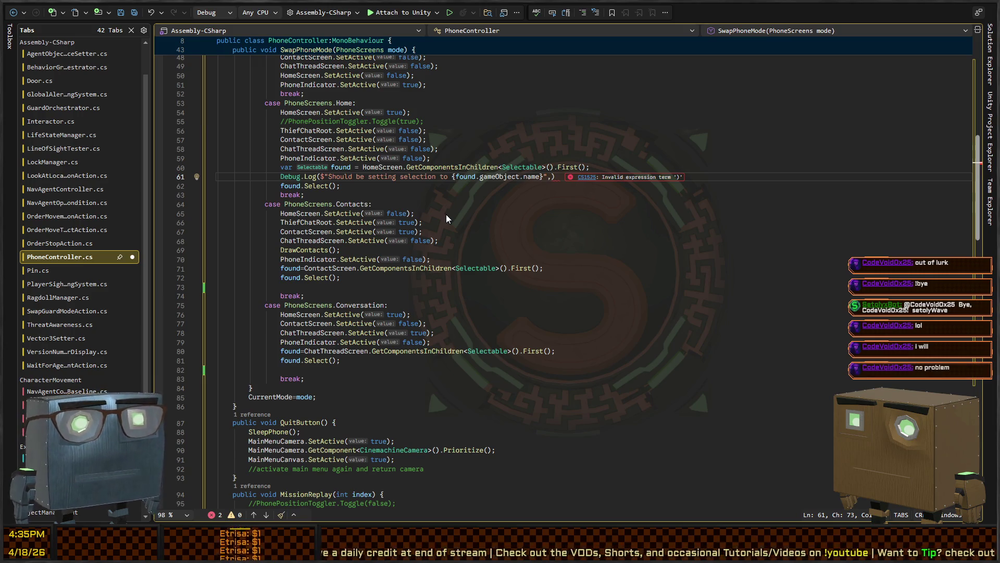
- Add found.gameObject as the context argument to the Debug.Log call on line 61
key("Left")
key("Right")
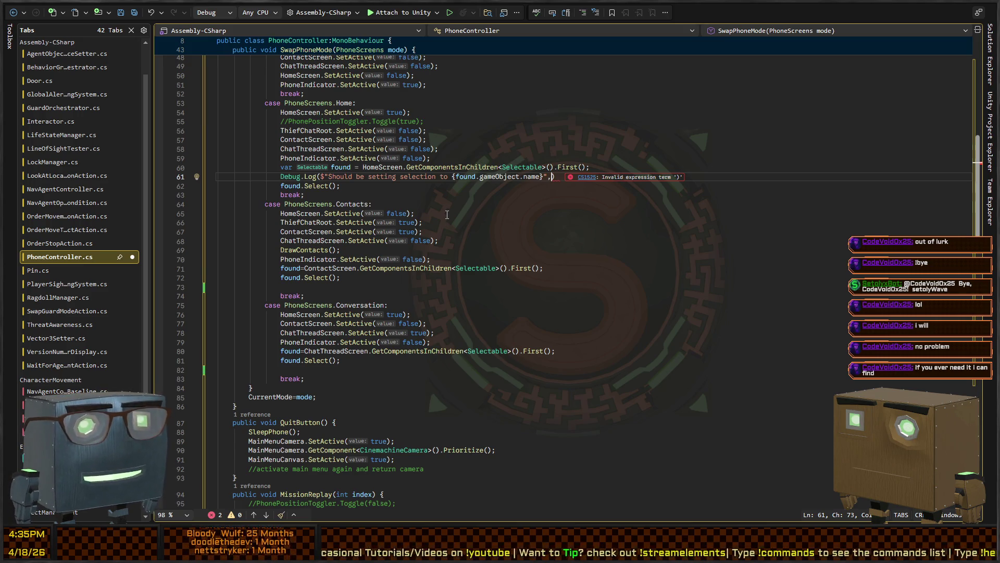
type("found.gameObject)")
key("Down")
key("Up")
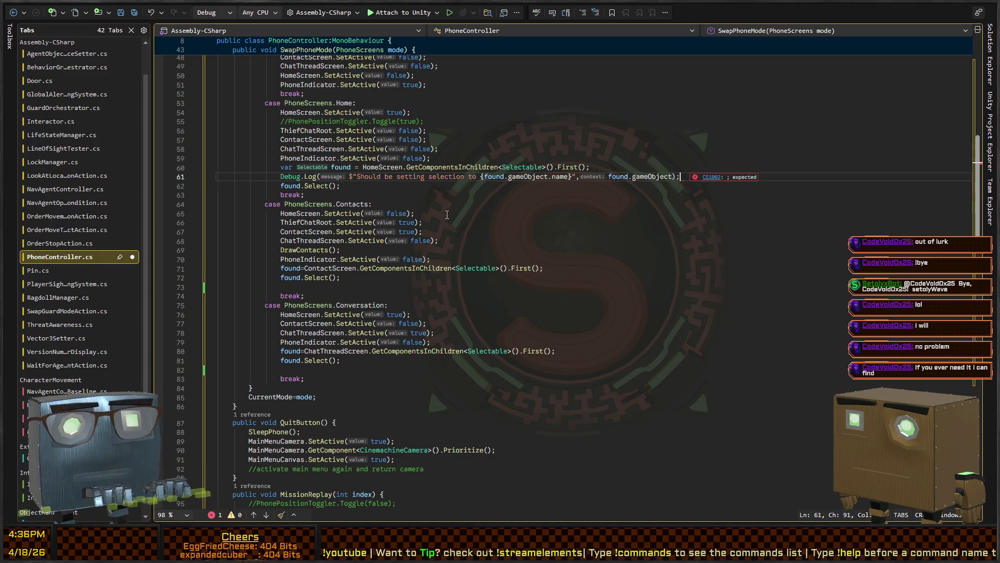
type(";")
key("Down")
- Paste the log line into the Contacts and Conversation cases and save PhoneController
key("Home")
key("Down")
key("Down")
key("Down")
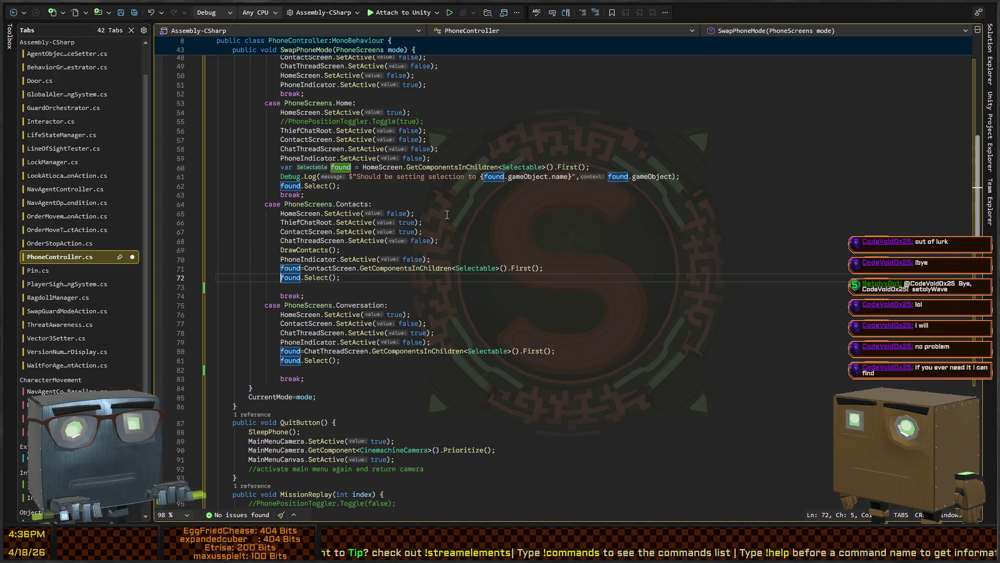
key("ctrl+v")
key("Down")
key("Down")
key("Down")
key("Down")
key("End")
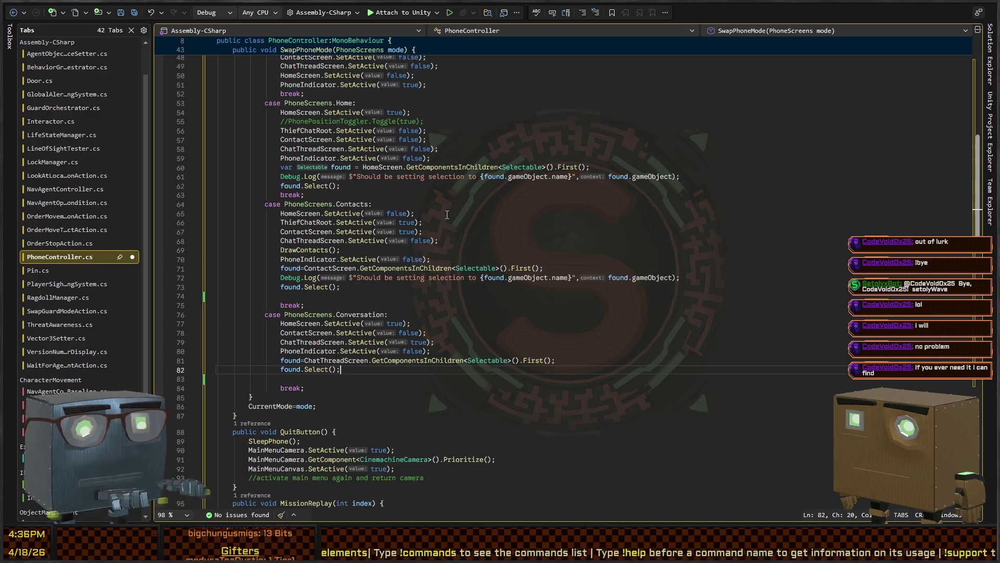
key("ctrl+v")
key("Delete")
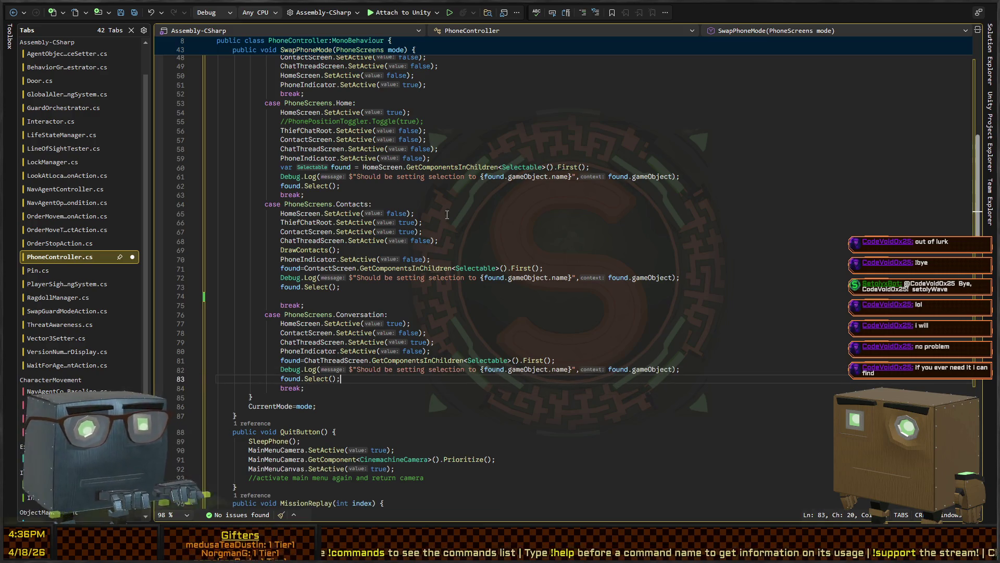
key("ctrl+s")
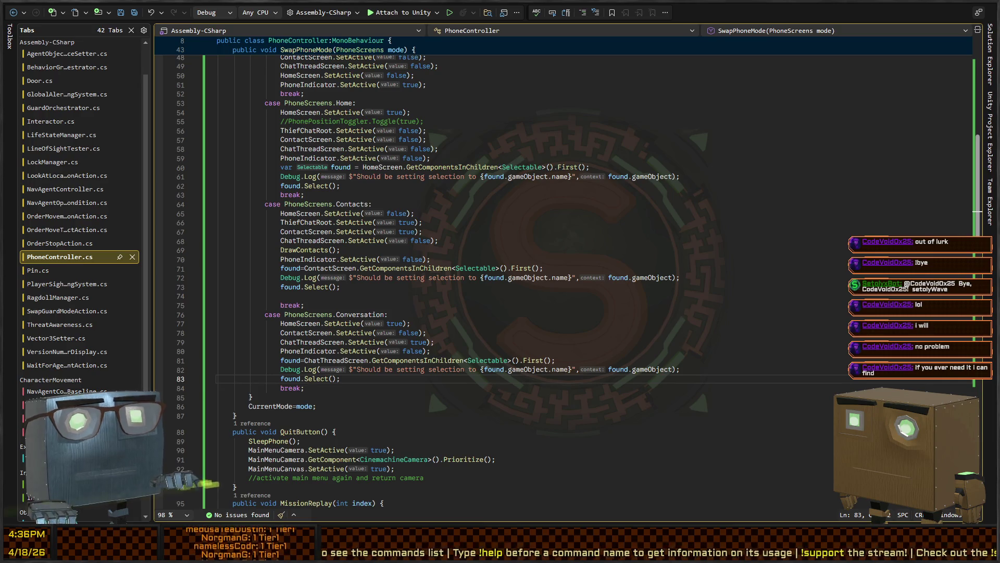
key("alt+Tab")
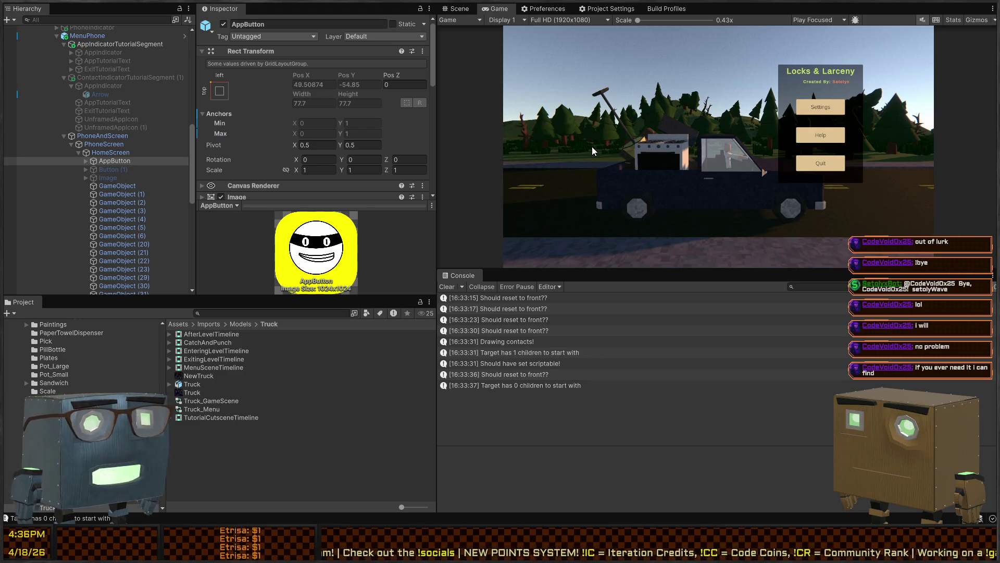
- Enter Play mode, start a new game, raise the phone and open Thief Chat contacts
key("ctrl+p")
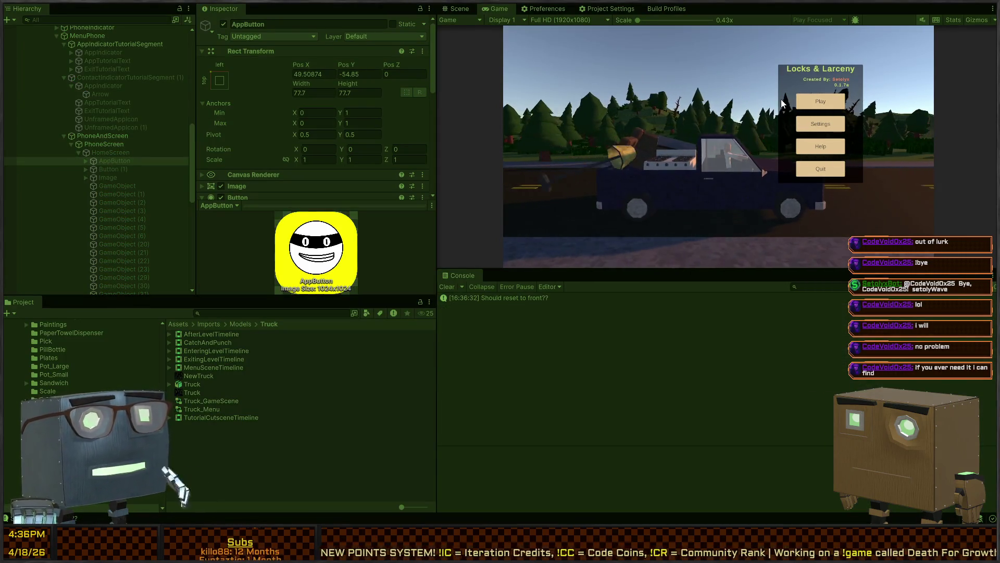
left_click(813, 101)
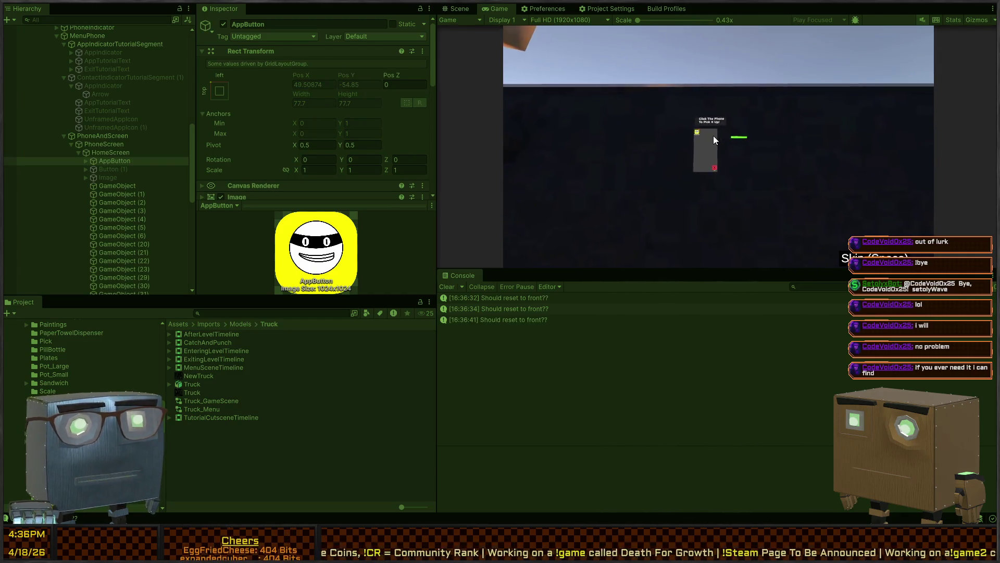
left_click(705, 140)
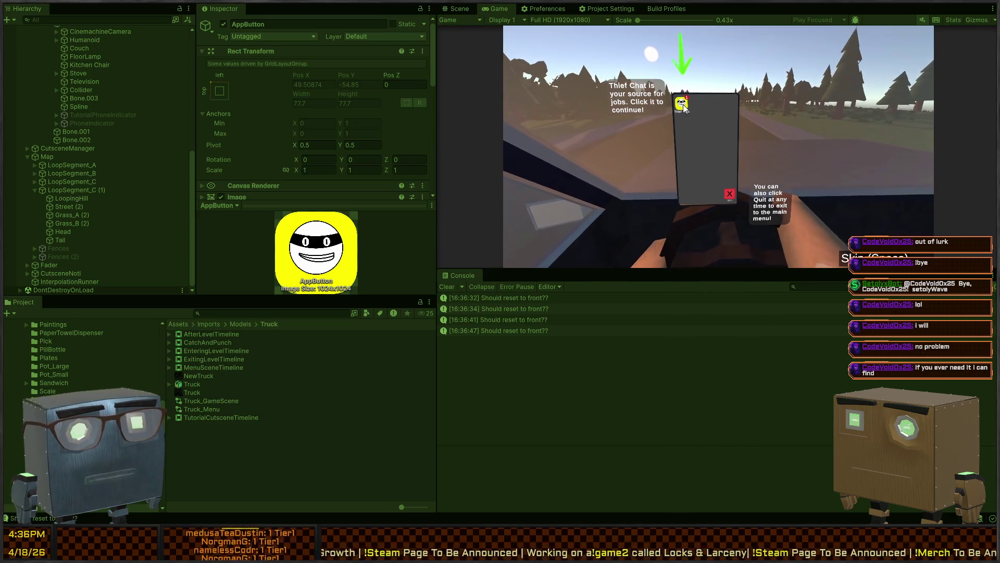
left_click(683, 104)
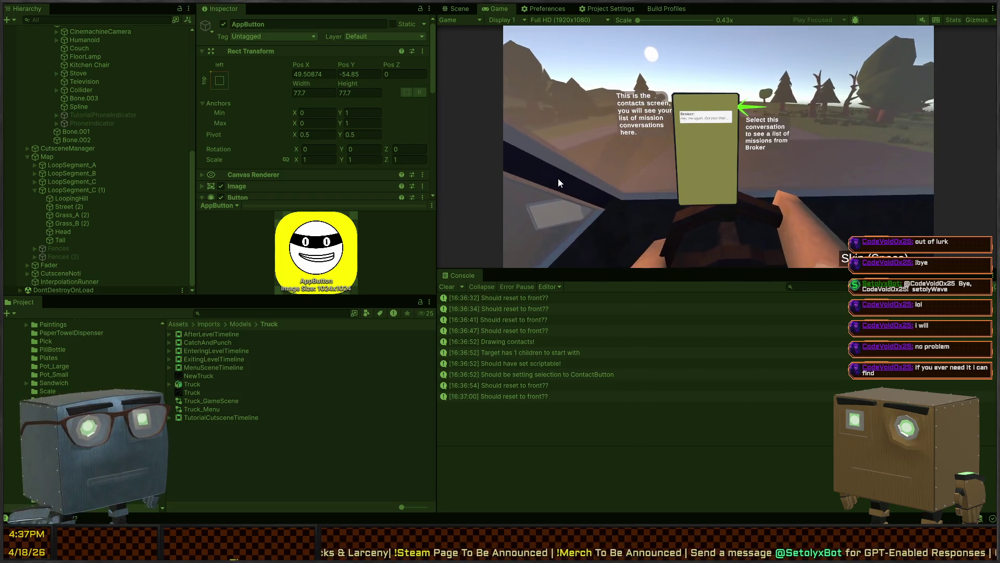
scroll(92, 67, "up", 3)
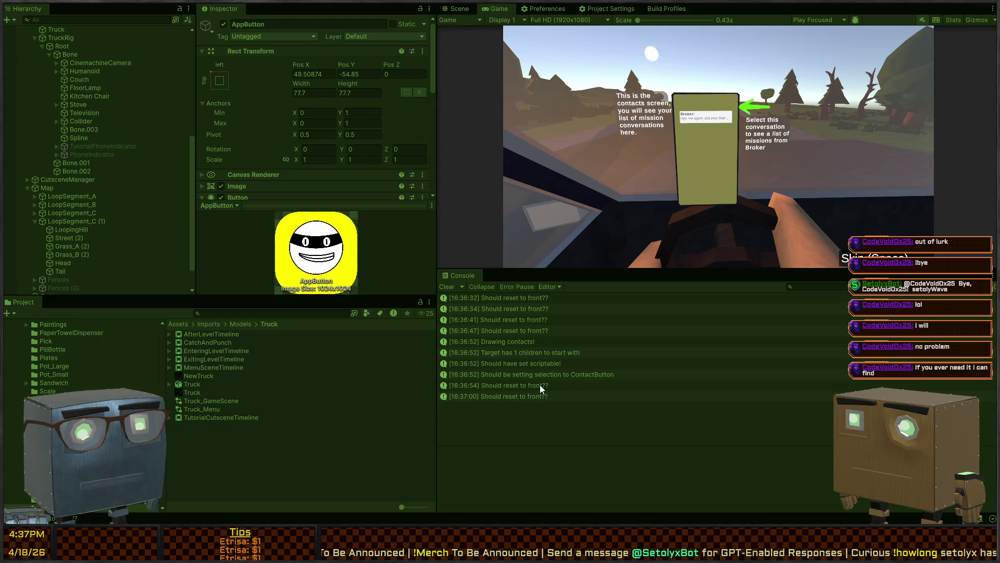
- Read the stack traces of the ContactButton selection and 'Should have set scriptable!' logs
left_click(531, 374)
scroll(67, 150, "down", 3)
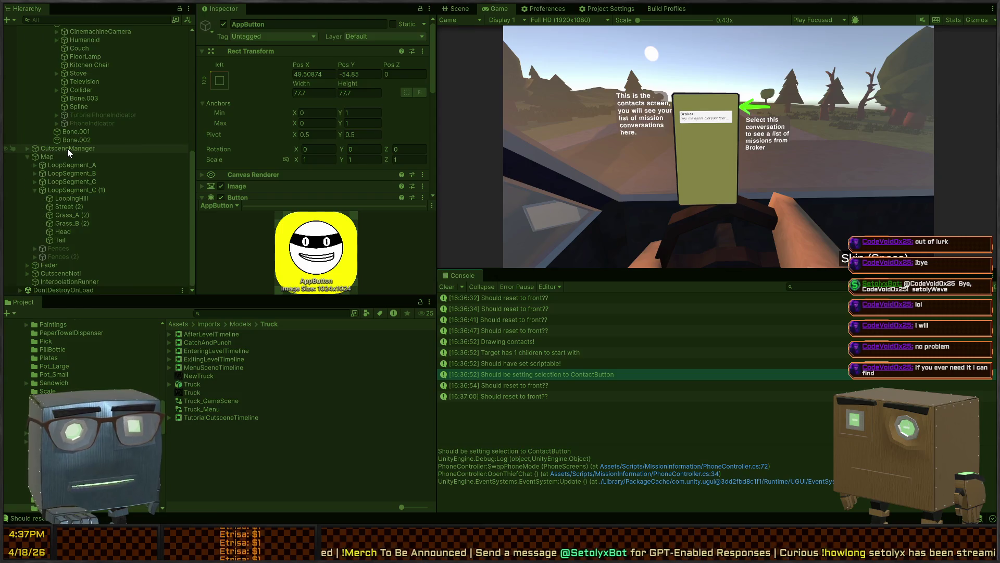
left_click(530, 361)
left_click(522, 375)
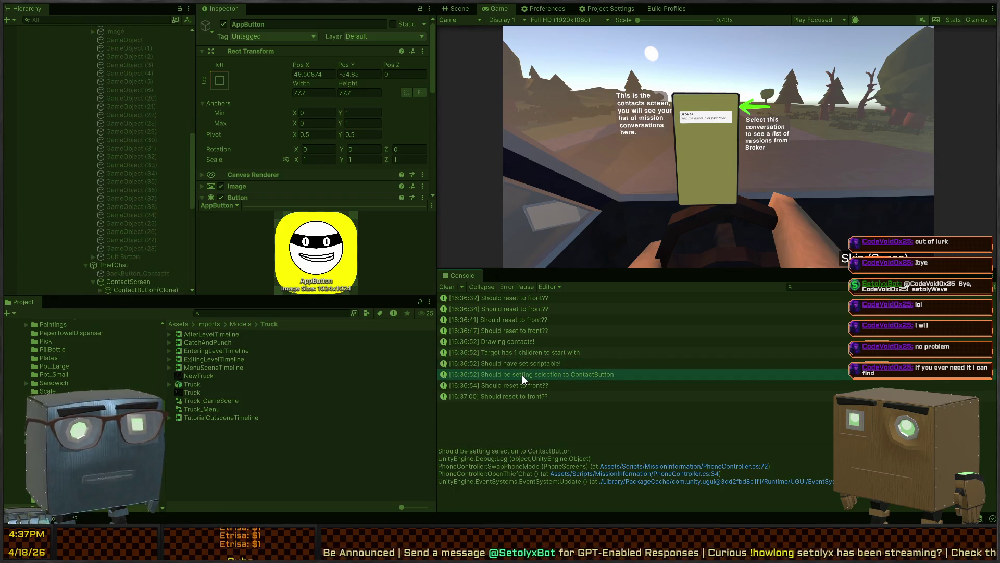
left_click(527, 357)
left_click(528, 364)
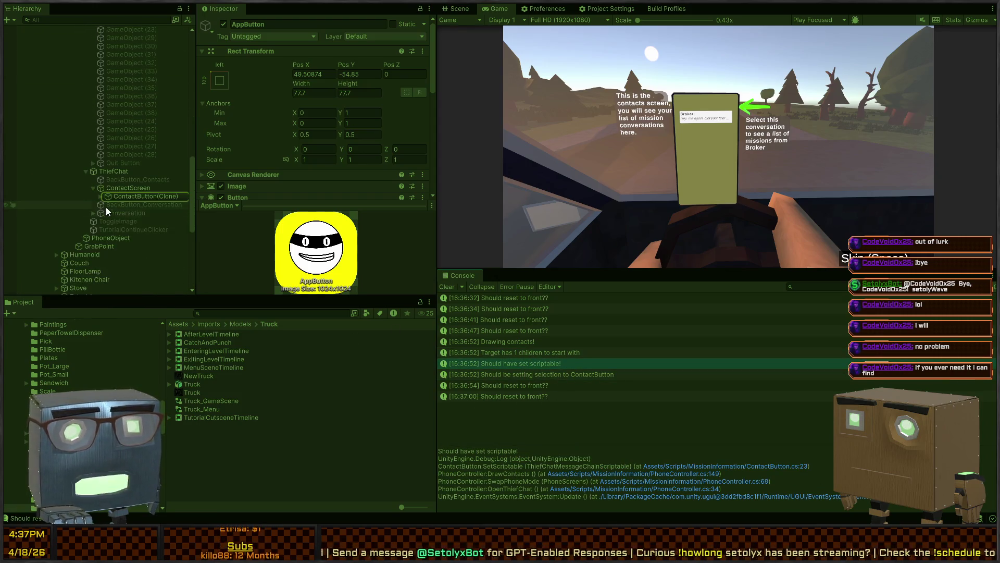
- Review ContactButton(Clone)'s button settings, then orbit the Scene view around the phone
left_click(140, 197)
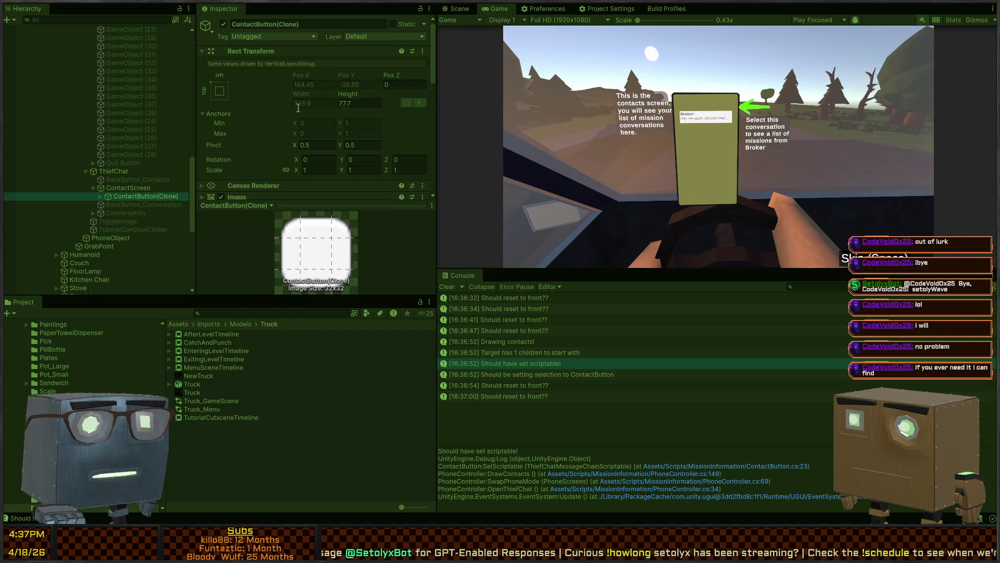
scroll(313, 112, "down", 8)
scroll(285, 117, "down", 4)
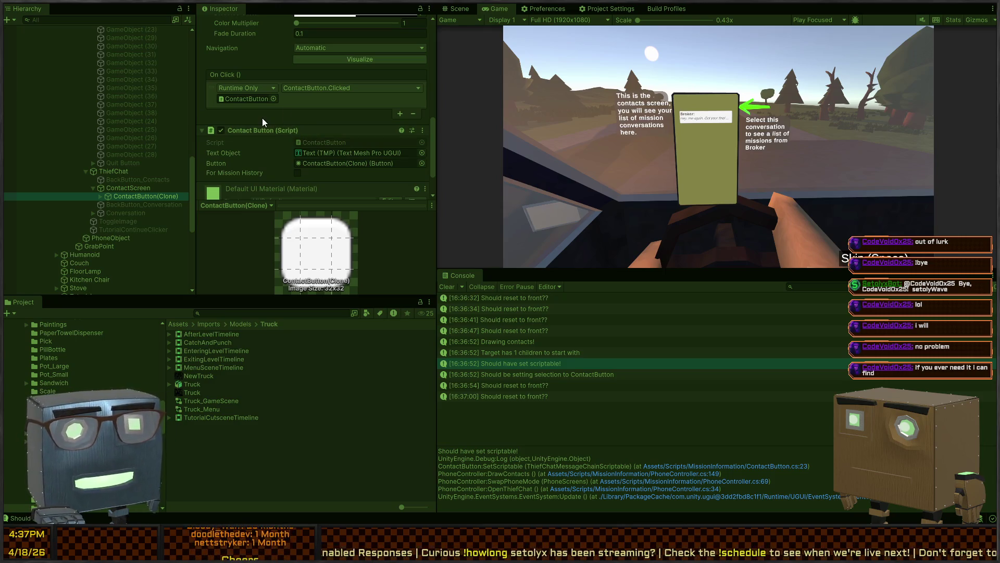
scroll(263, 131, "up", 7)
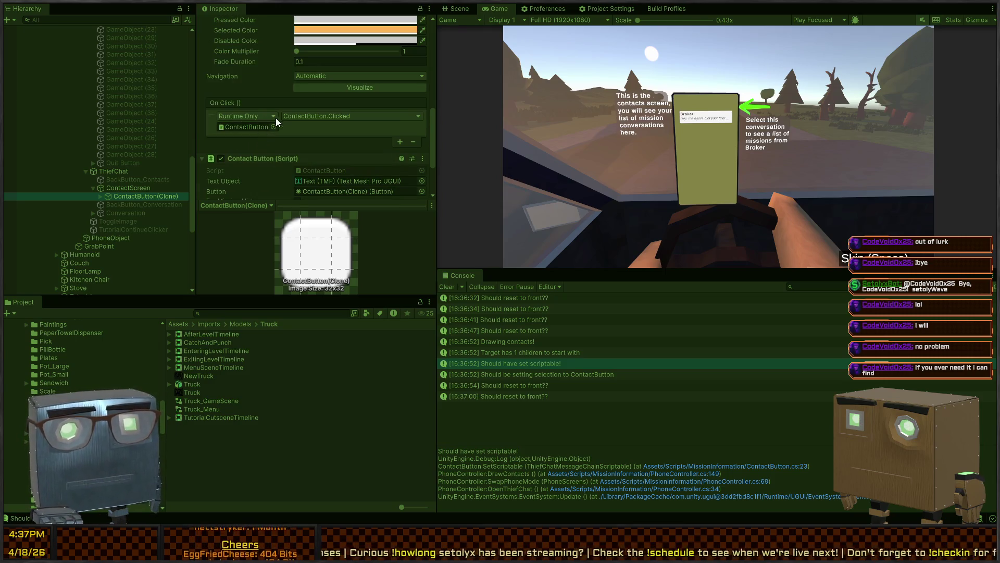
scroll(267, 143, "up", 2)
scroll(264, 138, "down", 5)
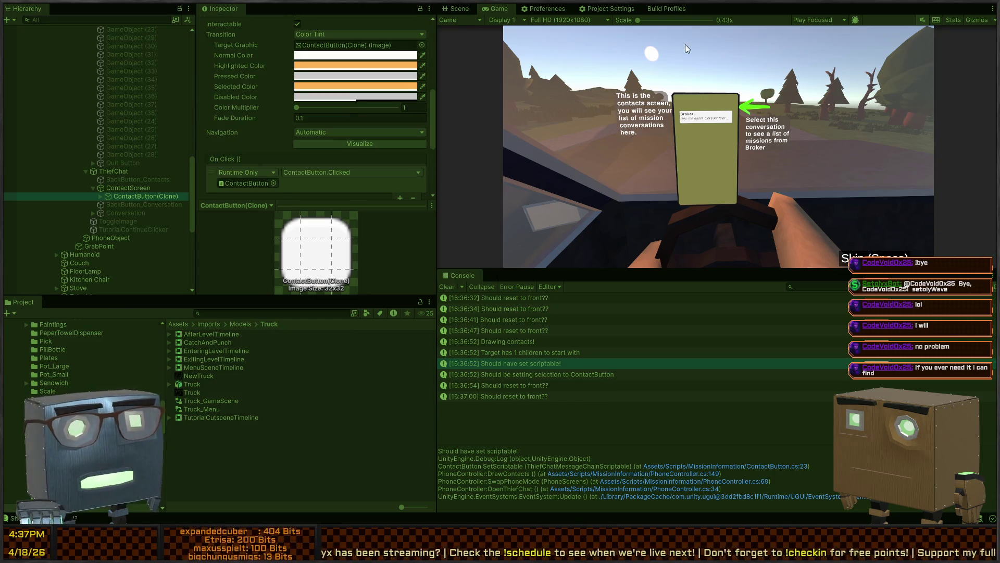
scroll(273, 135, "down", 3)
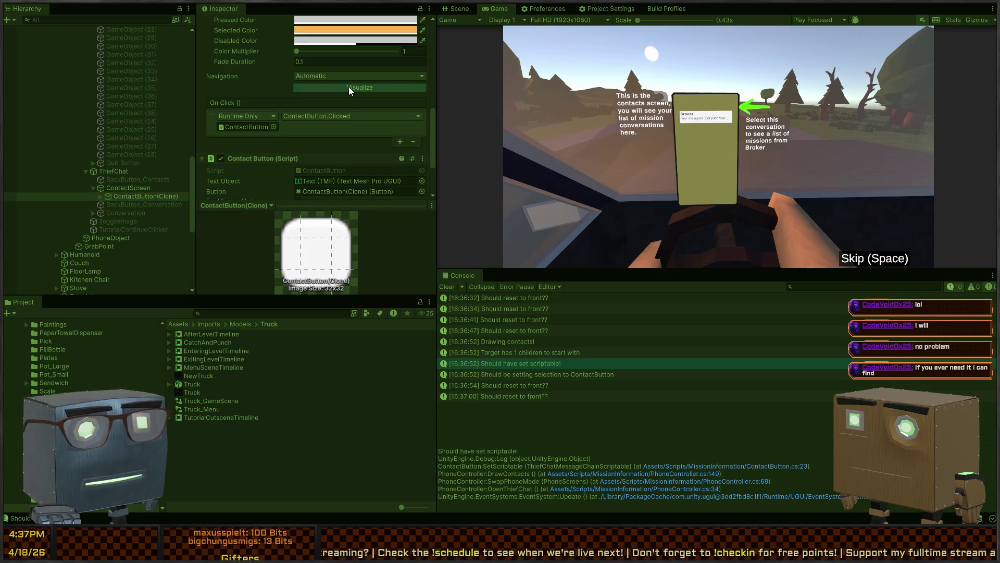
left_click(453, 11)
mouse_move(618, 133)
left_mouse_down()
mouse_move(560, 61)
mouse_move(730, 145)
mouse_move(695, 138)
mouse_move(702, 121)
mouse_move(663, 115)
left_mouse_up()
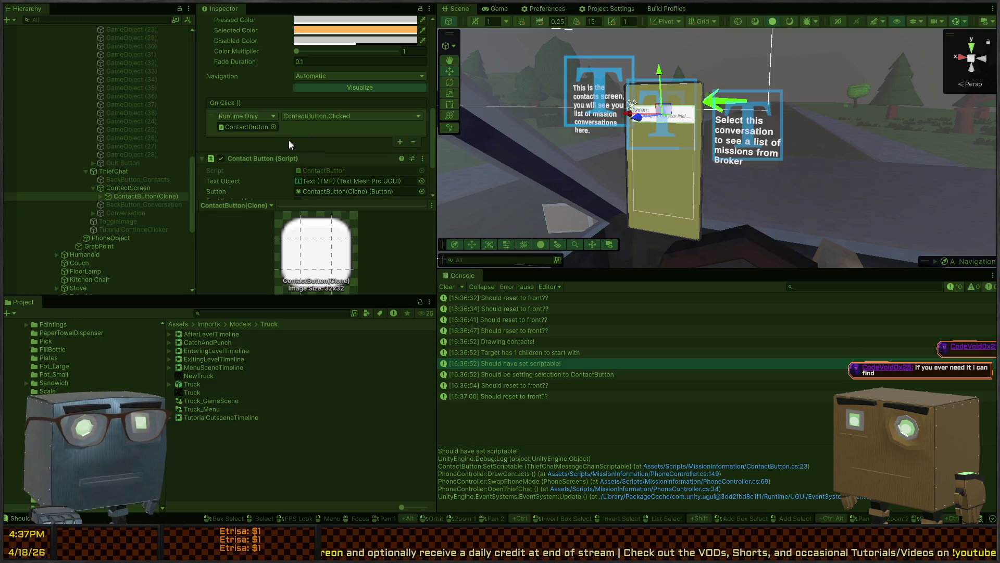
- Stop the game and inspect AppButton's automatic navigation and OpenThiefChat click action
key("ctrl+p")
left_click(62, 21)
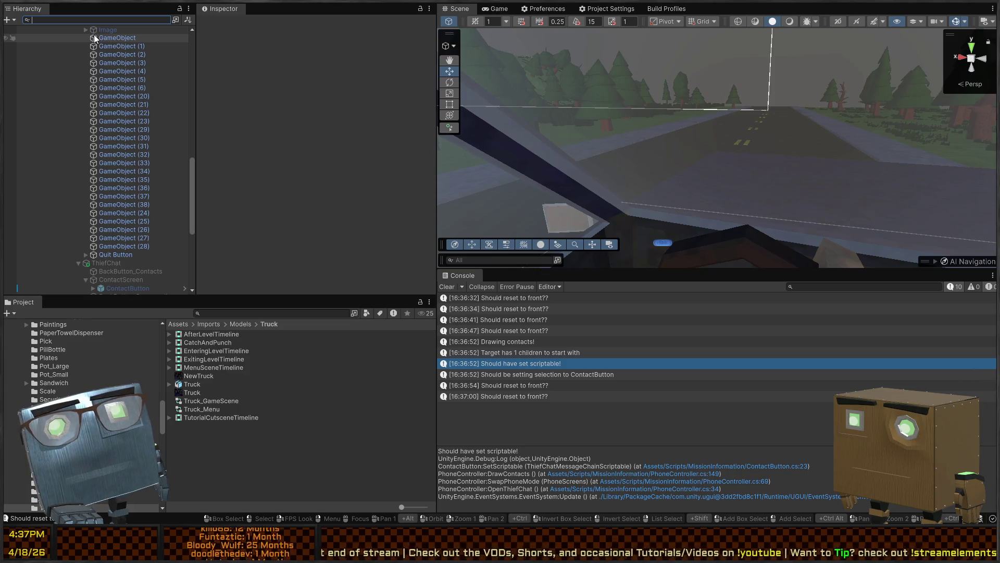
scroll(158, 170, "up", 3)
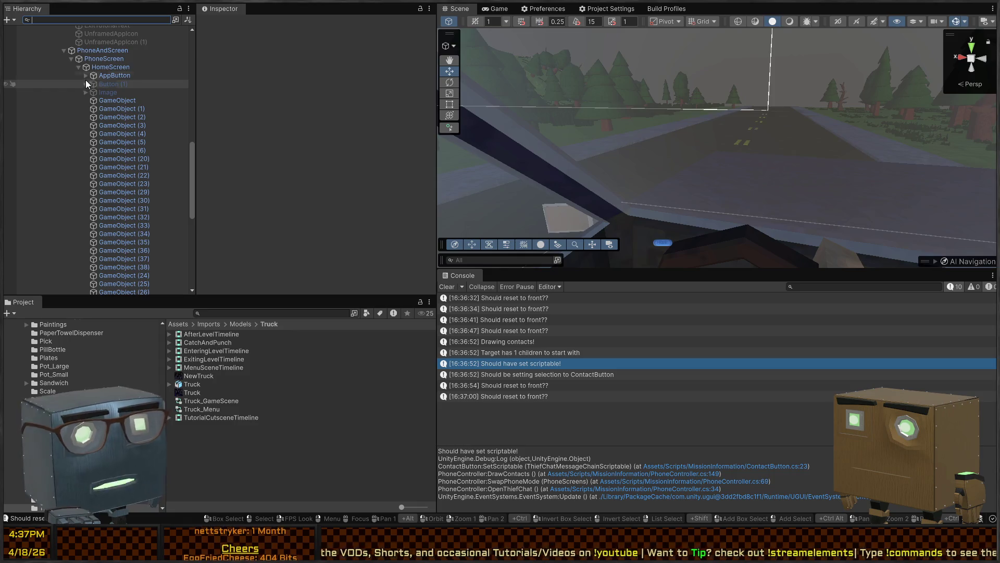
left_click(111, 74)
scroll(323, 105, "down", 10)
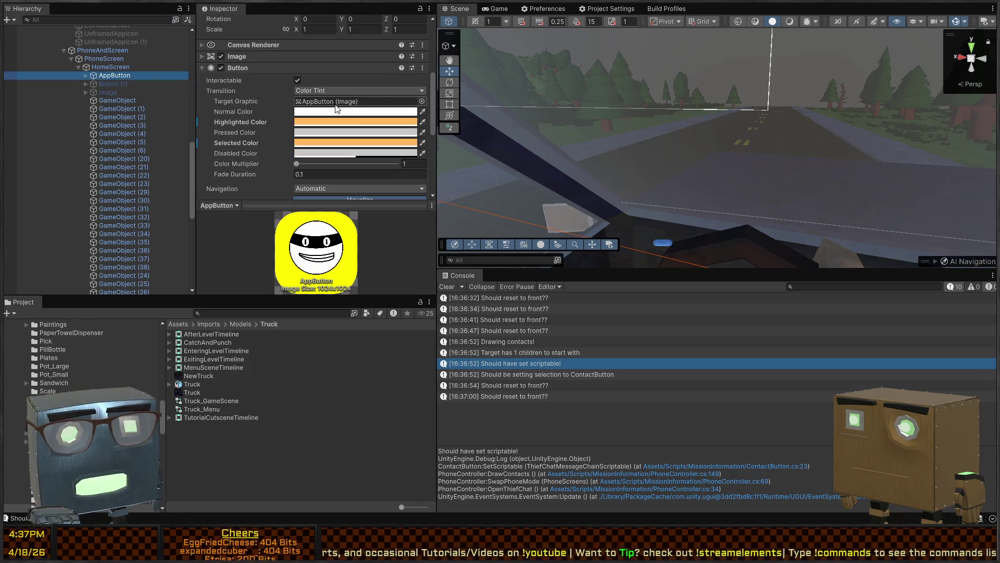
scroll(304, 79, "up", 1)
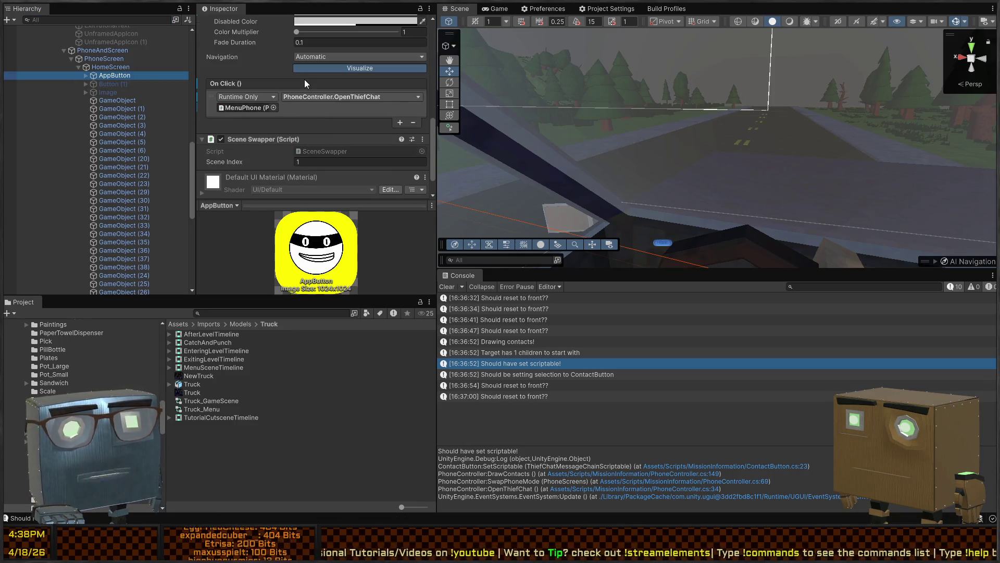
scroll(323, 118, "up", 1)
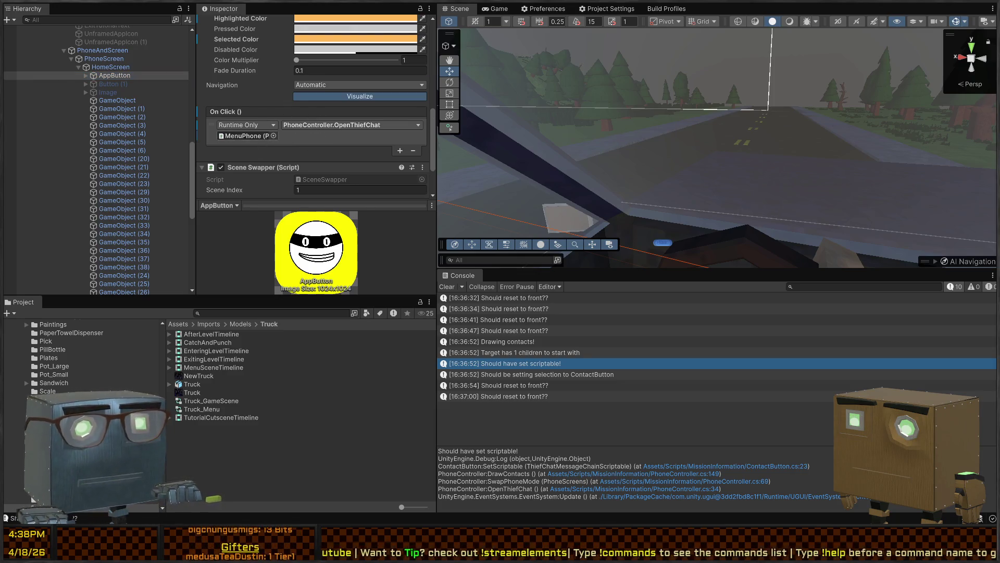
- Check the code in Visual Studio, fly the Scene camera to the phone, and replay
key("alt+Tab")
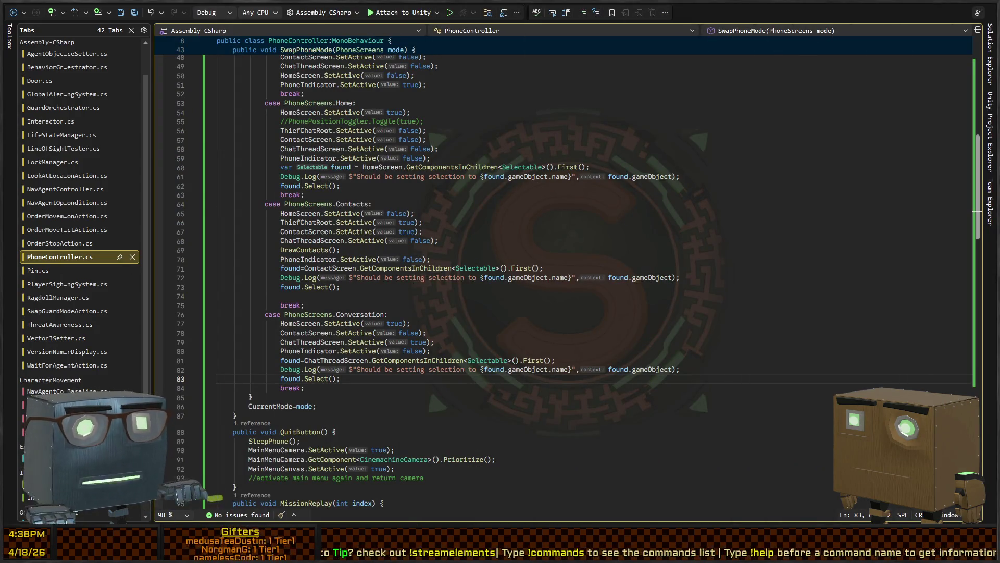
key("alt+Tab")
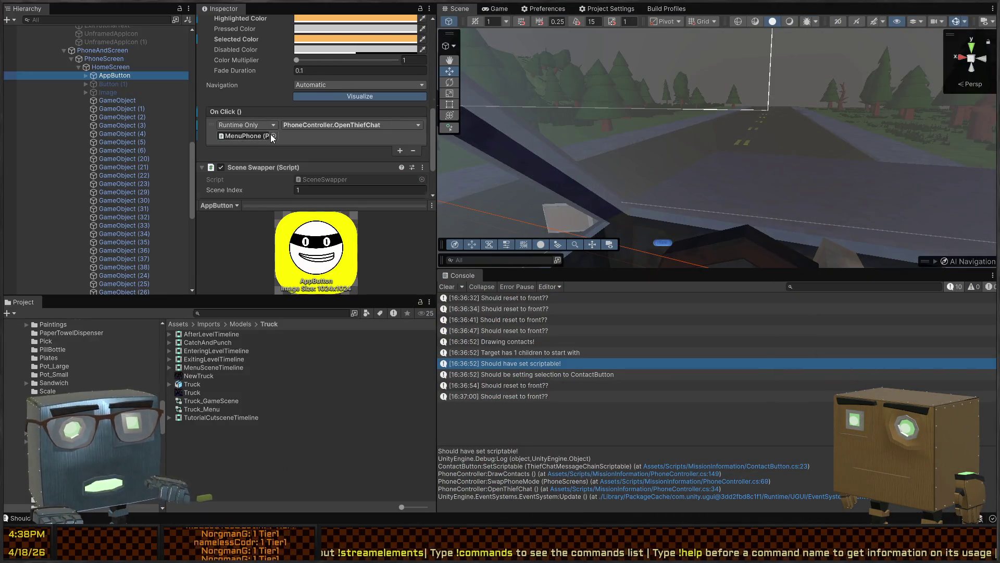
scroll(263, 156, "up", 1)
scroll(285, 156, "down", 1)
scroll(277, 142, "down", 1)
scroll(270, 134, "up", 1)
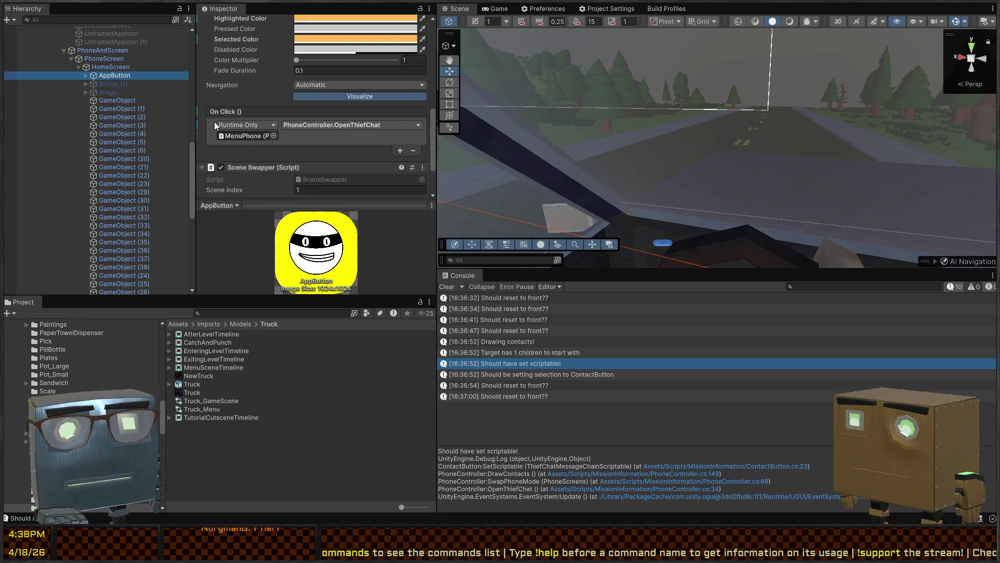
right_click(640, 161)
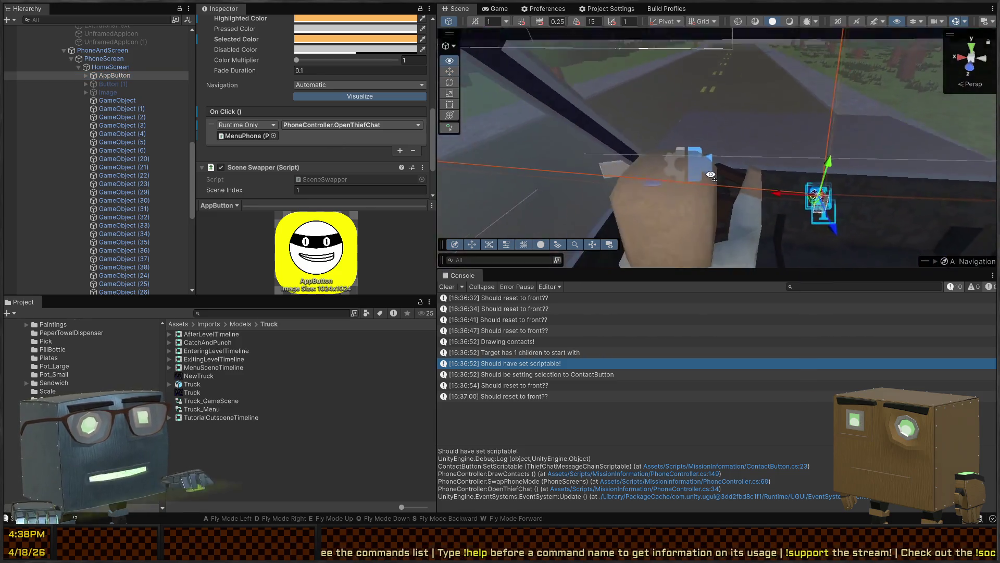
right_click(703, 144)
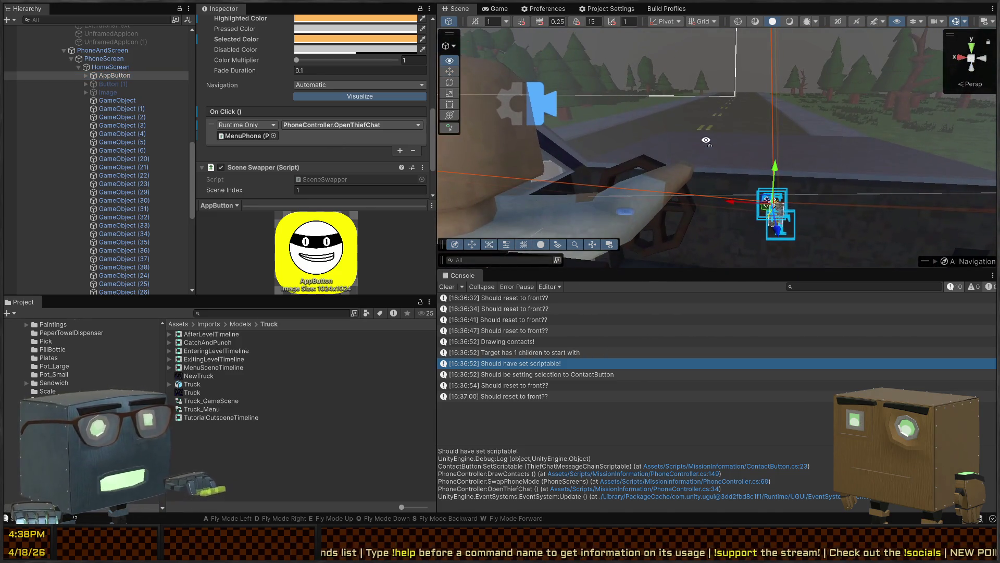
key("ctrl+p")
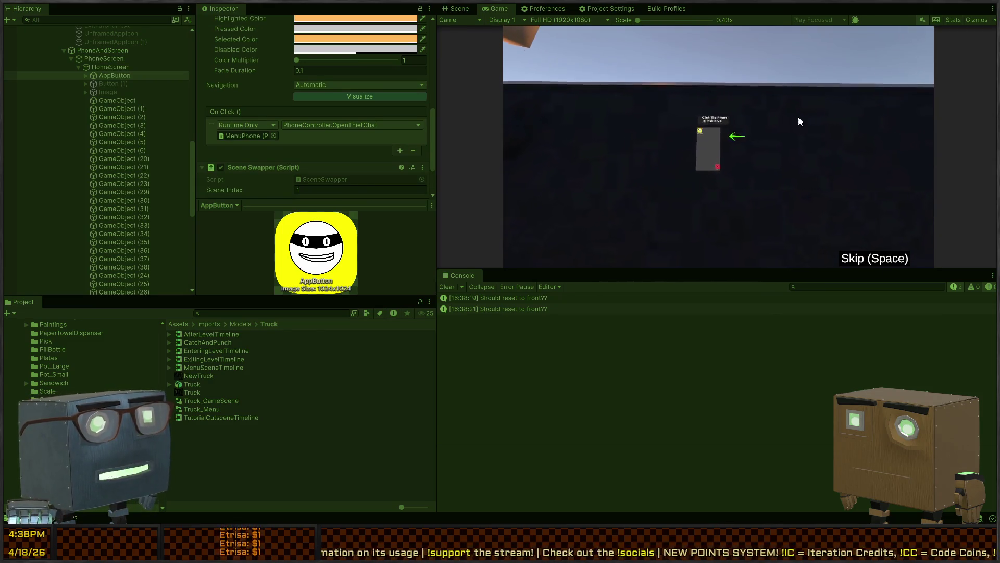
- Pick up the in-game phone and open Thief Chat to the Broker contacts screen
left_click(706, 148)
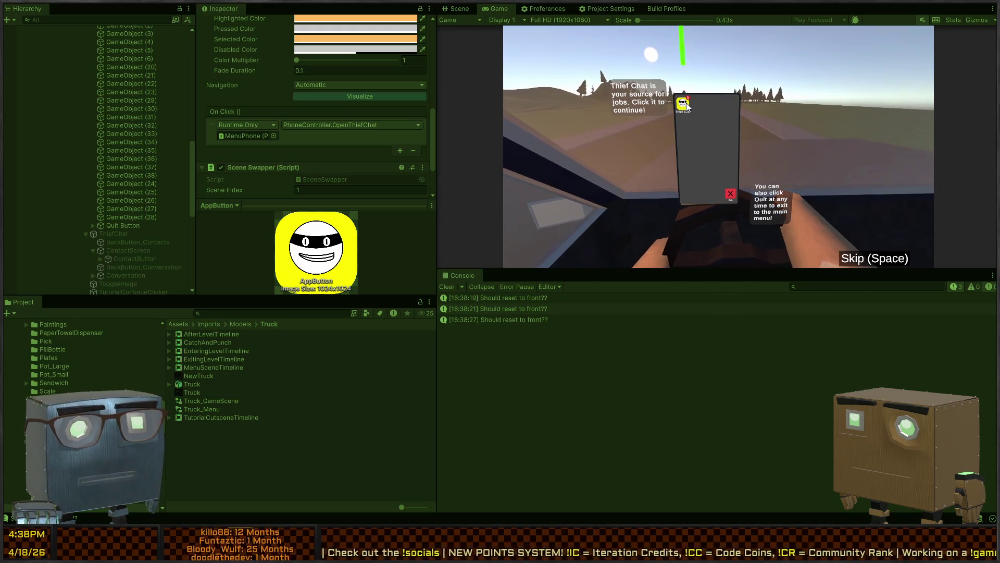
left_click(680, 106)
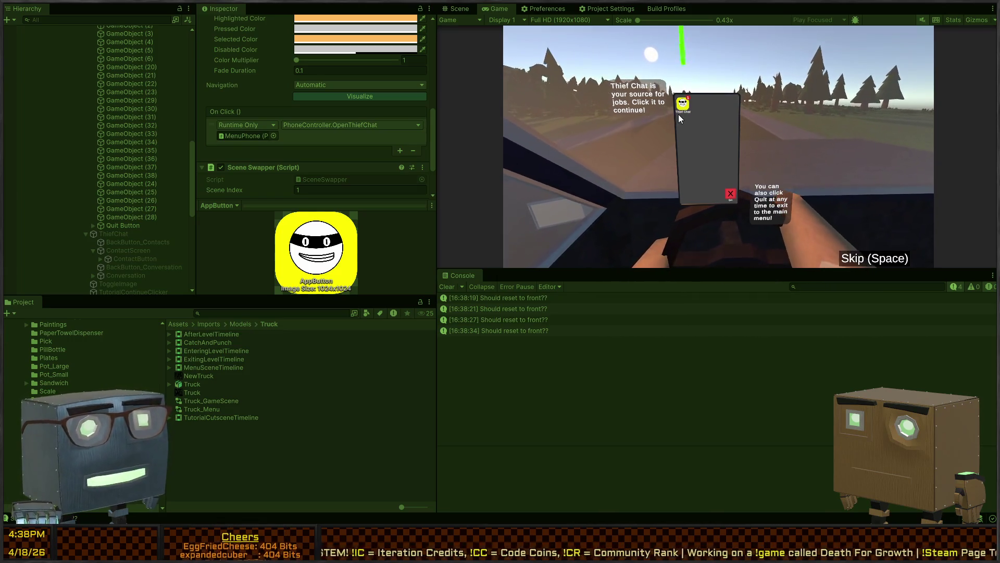
left_click(687, 113)
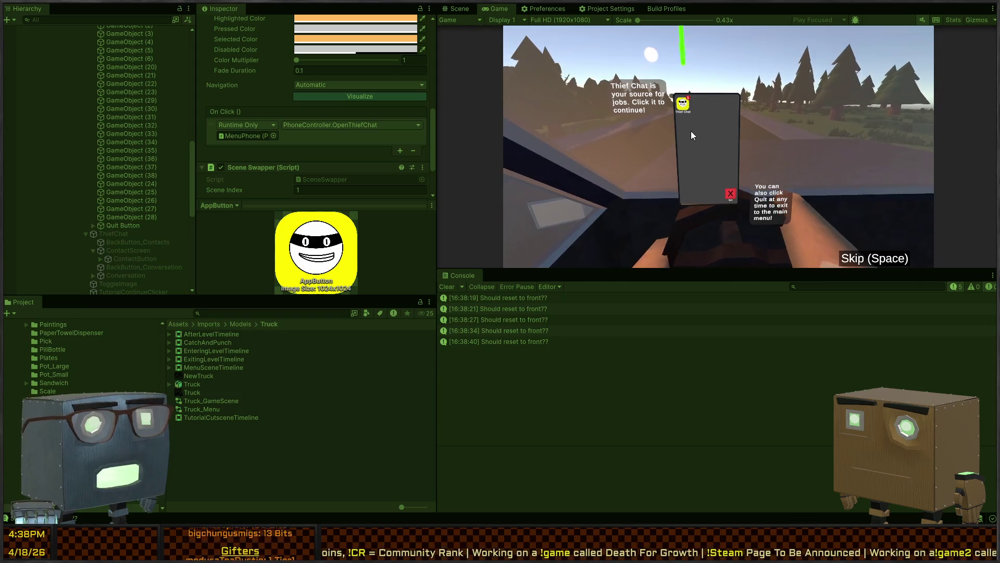
left_click(682, 105)
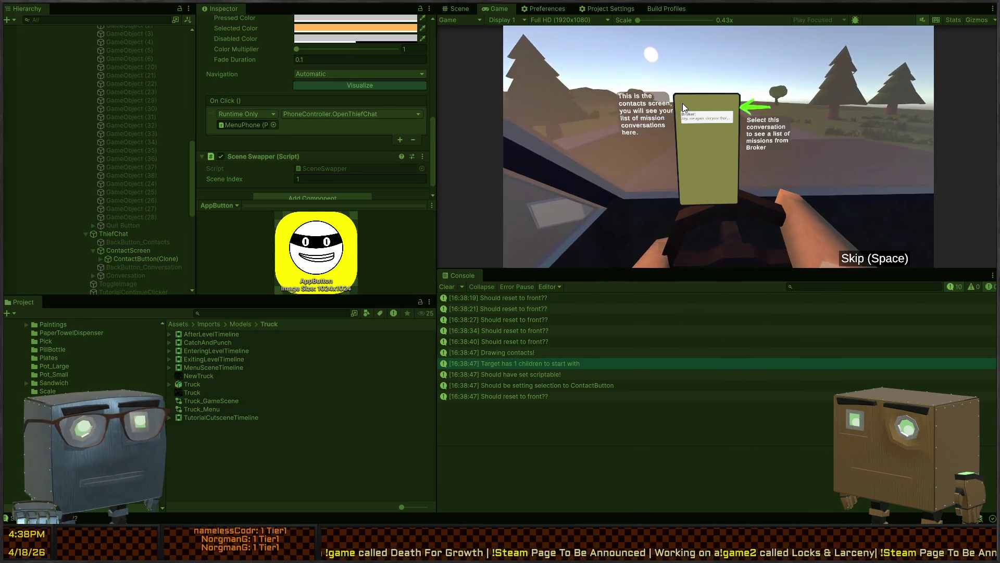
- Show the reset-to-front and ContactButton selection log traces, then return to the Game view
key("ctrl+1")
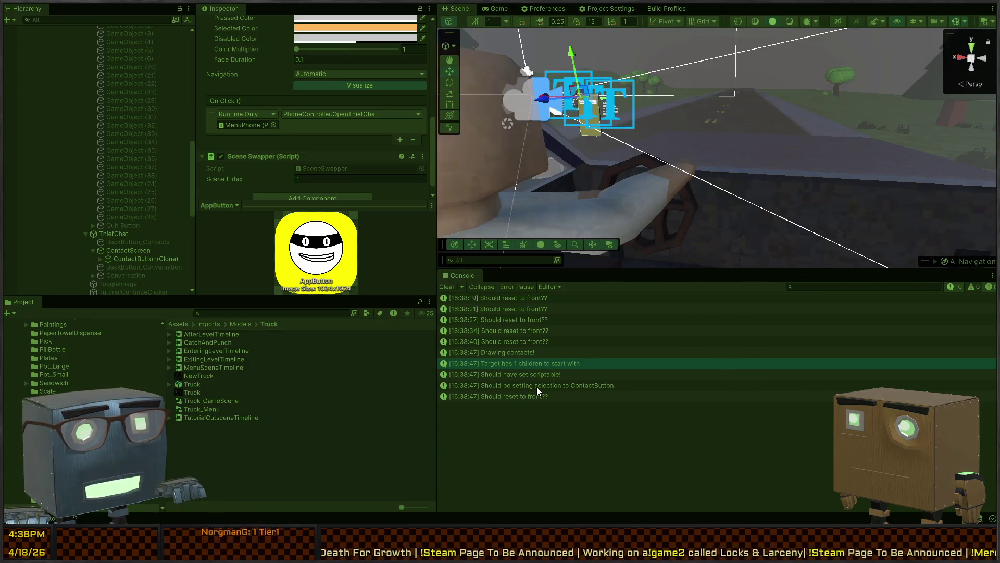
left_click(537, 387)
left_click(506, 397)
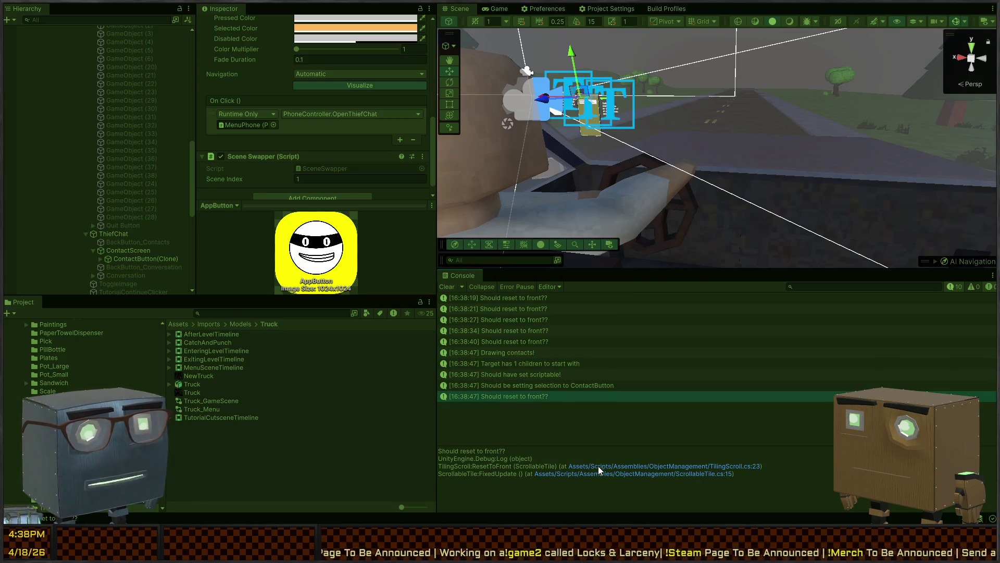
left_click(531, 386)
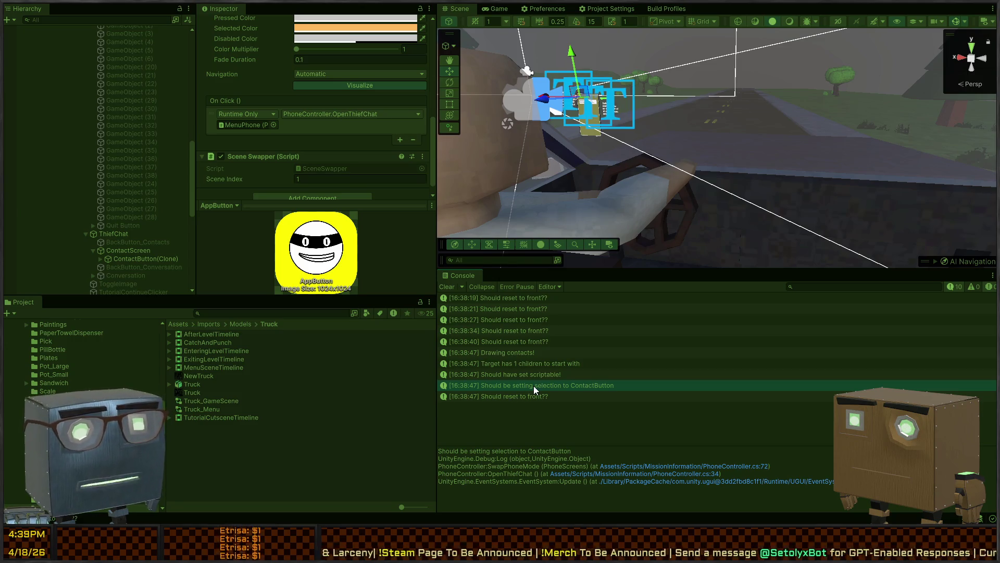
key("ctrl+2")
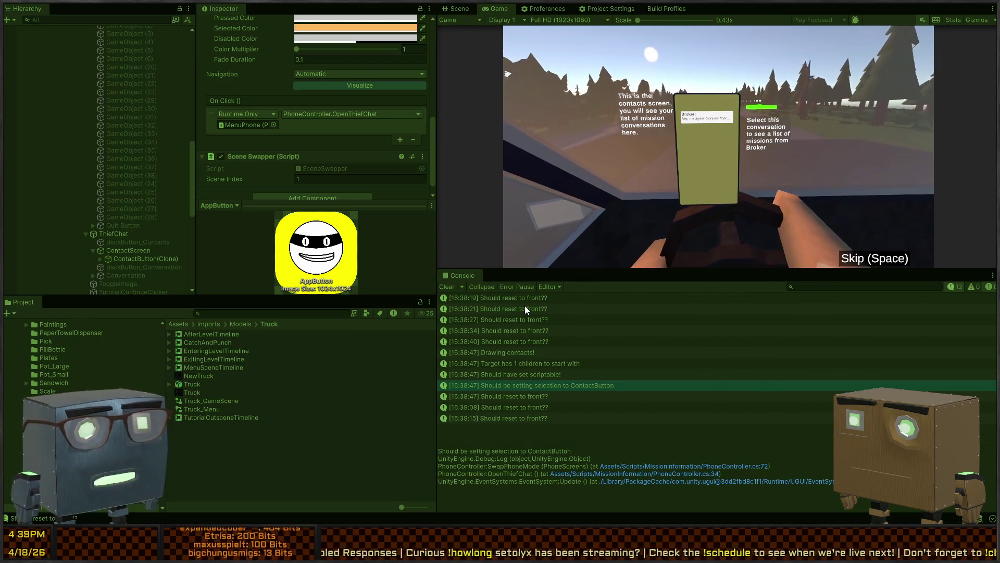
- Navigate between app home and contacts with Escape and Return, then stop Play mode
key("Escape")
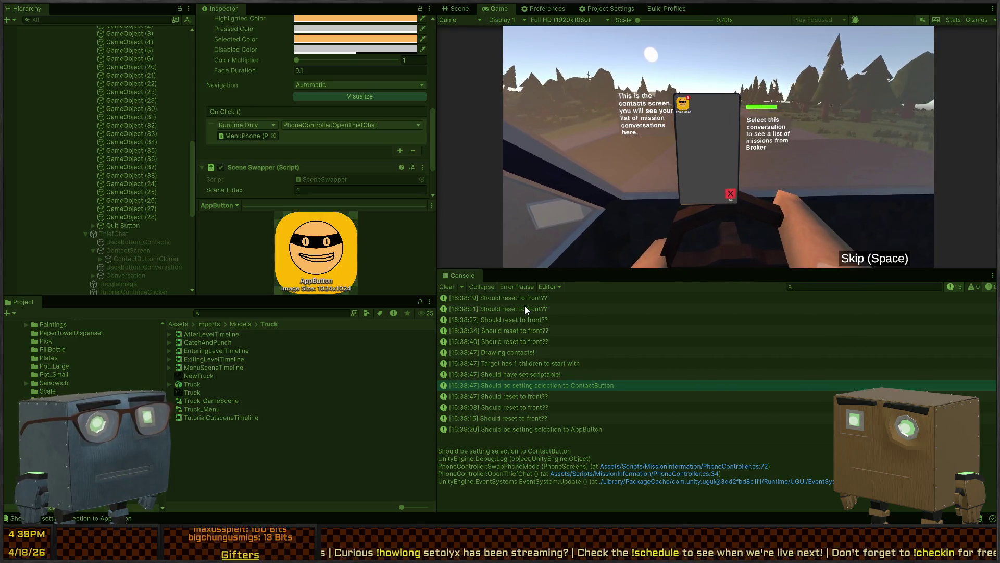
key("Escape")
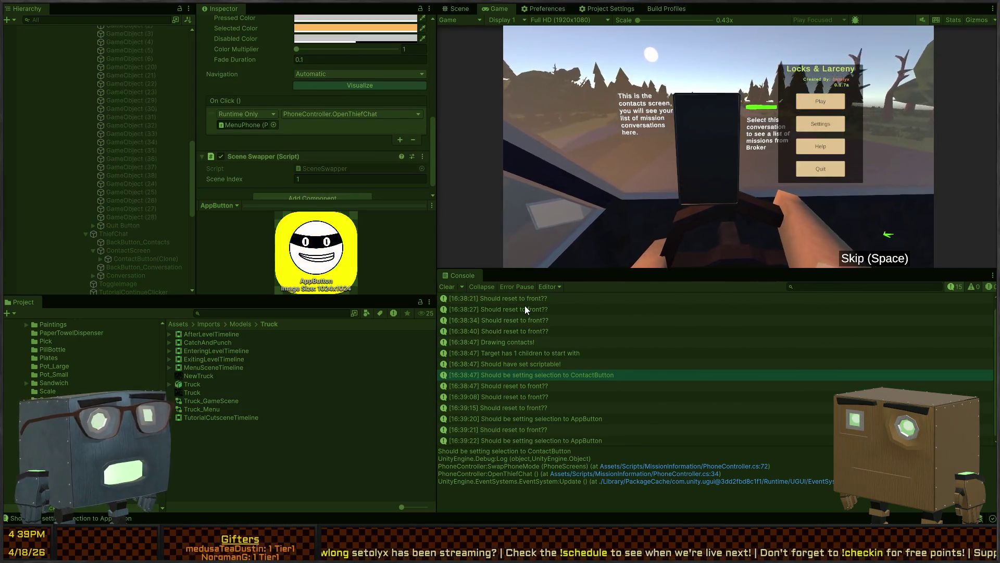
key("Escape")
key("Escape")
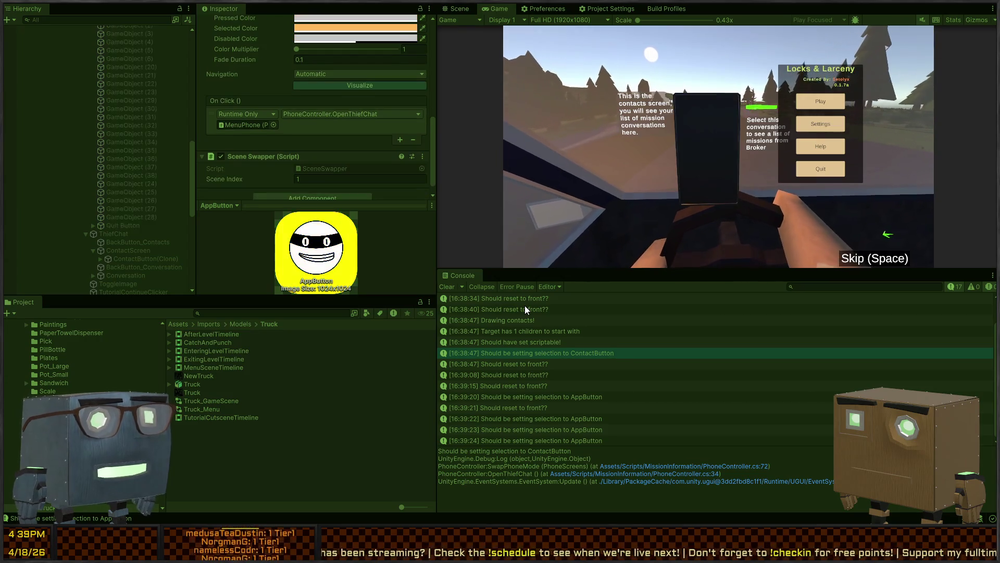
key("Escape")
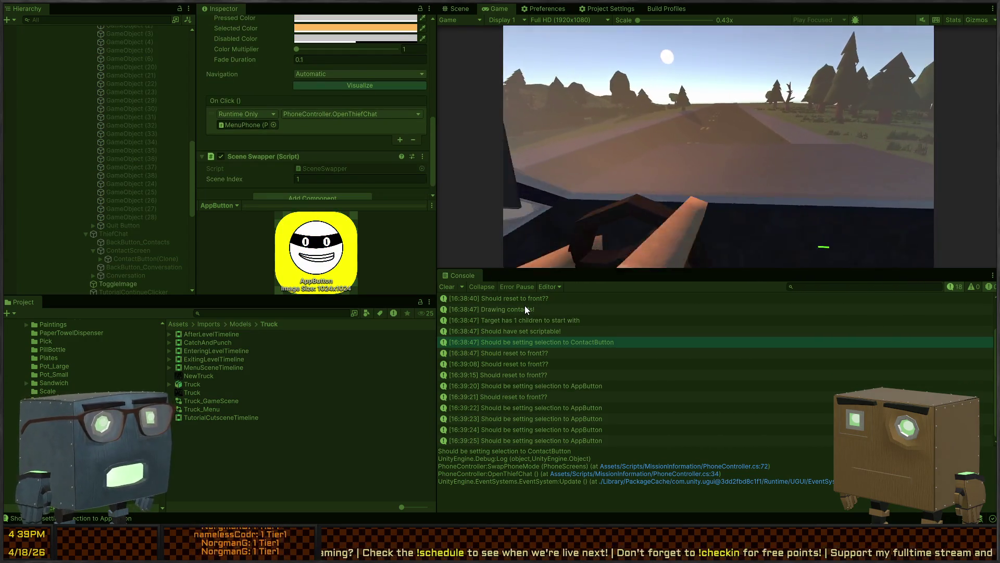
key("Escape")
key("Escape")
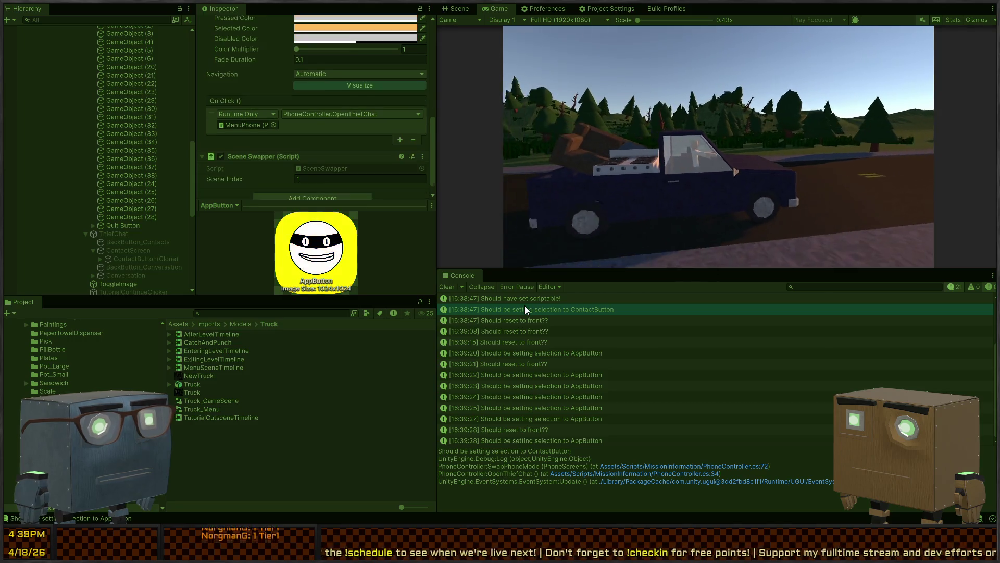
key("Escape")
key("Escape")
key("Escape")
key("Escape")
key("Escape")
key("Return")
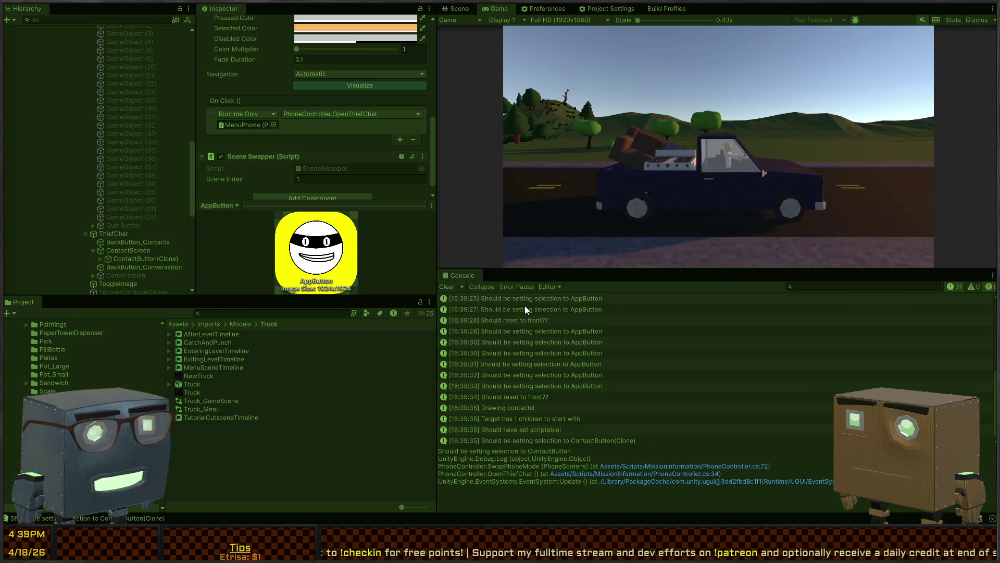
key("ctrl+p")
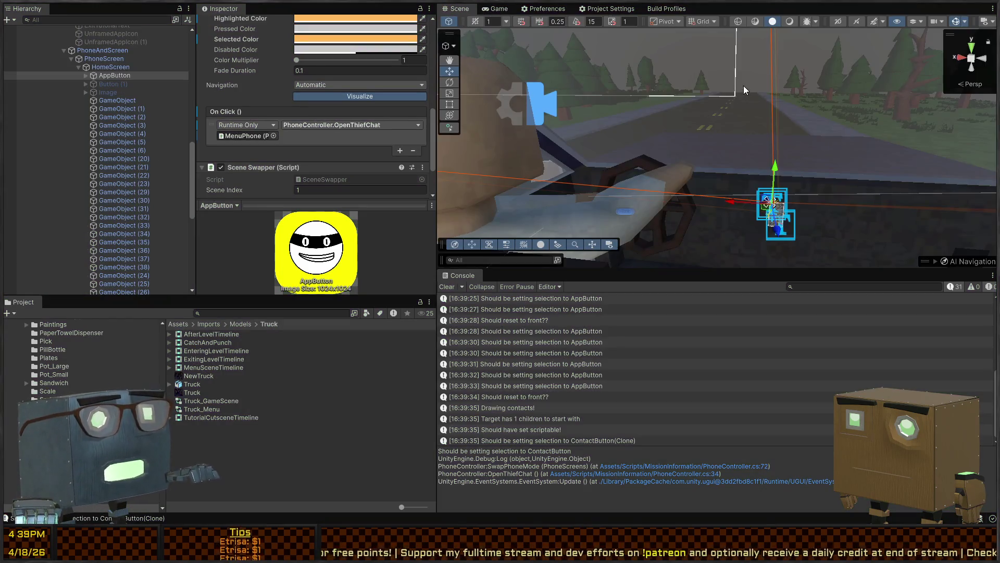
- Set AppButton's Navigation to None and zoom the Scene view onto the phone's app grid
mouse_move(749, 138)
left_mouse_down()
mouse_move(665, 123)
mouse_move(734, 135)
mouse_move(708, 109)
mouse_move(700, 442)
mouse_move(703, 414)
mouse_move(608, 428)
mouse_move(526, 21)
mouse_move(755, 156)
left_mouse_up()
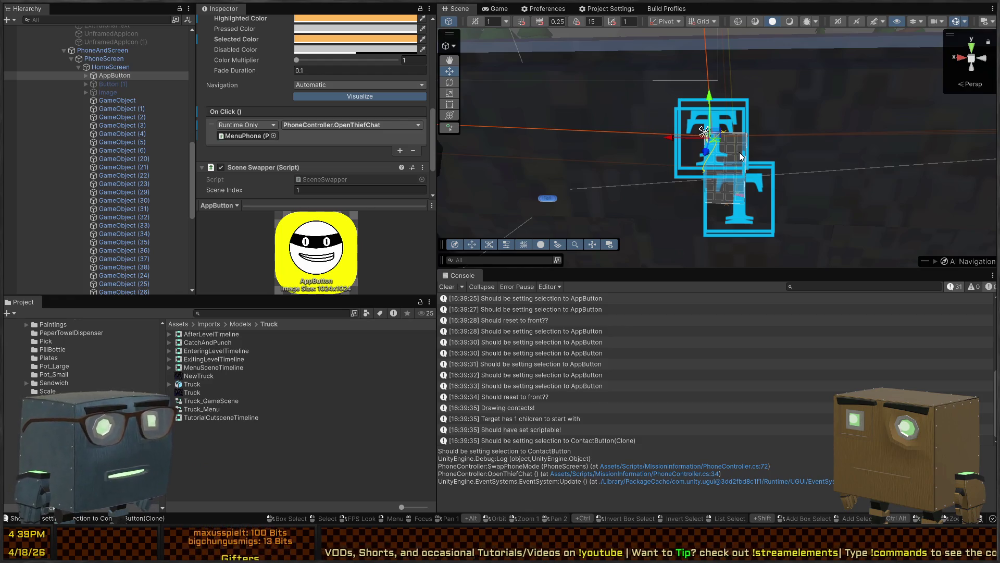
mouse_move(722, 166)
left_mouse_down()
mouse_move(551, 33)
mouse_move(661, 195)
mouse_move(693, 204)
mouse_move(688, 185)
left_mouse_up()
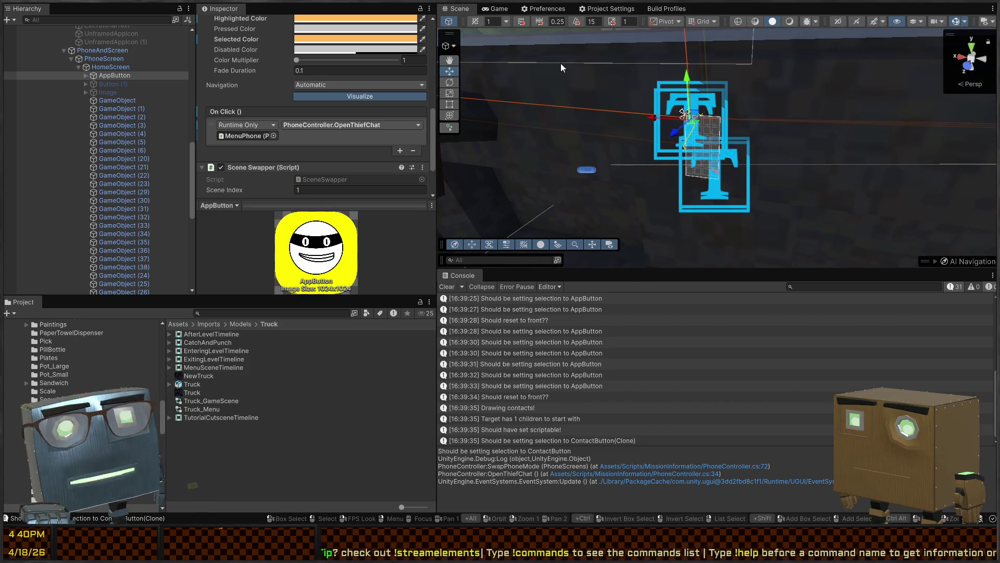
scroll(327, 128, "down", 2)
scroll(328, 127, "up", 3)
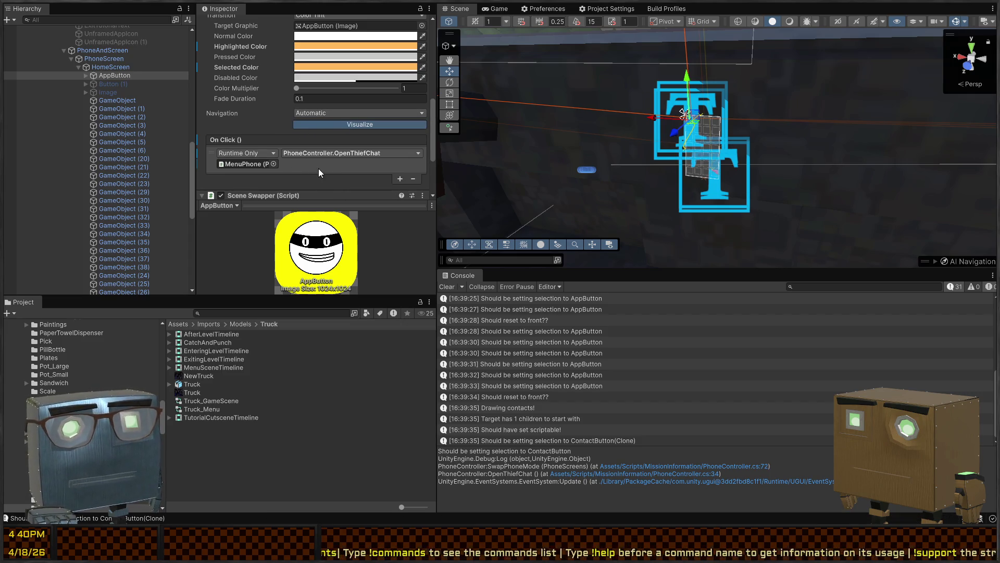
left_click_drag(755, 131, 735, 103)
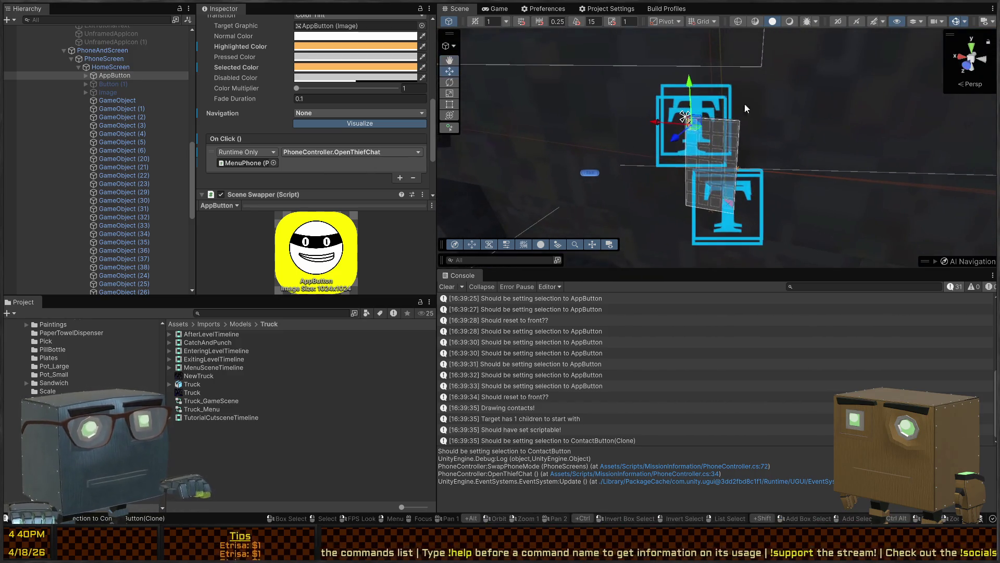
scroll(701, 138, "up", 5)
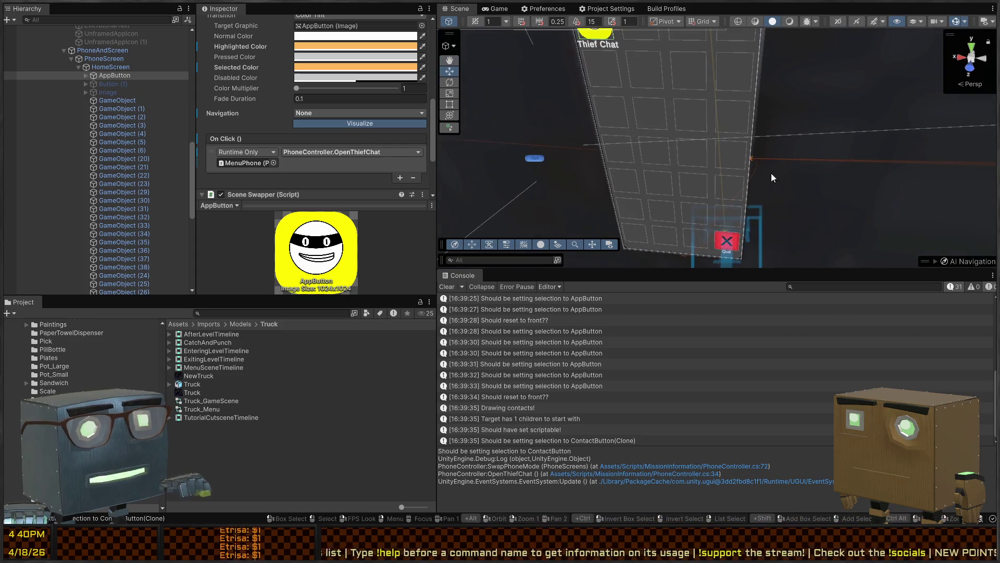
scroll(736, 131, "down", 8)
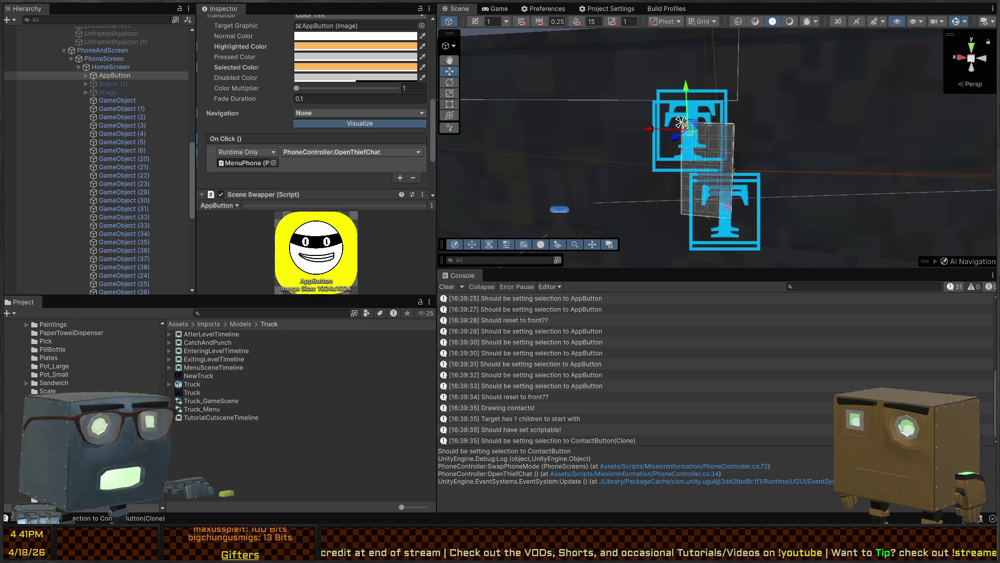
- Fly the Scene camera back to the phone and set AppButton's Navigation to Explicit
mouse_move(483, 92)
left_mouse_down()
mouse_move(616, 168)
mouse_move(401, 169)
mouse_move(637, 177)
mouse_move(624, 184)
mouse_move(762, 151)
mouse_move(760, 112)
left_mouse_up()
mouse_move(521, 198)
left_mouse_down()
mouse_move(452, 181)
mouse_move(437, 164)
mouse_move(631, 179)
mouse_move(457, 198)
left_mouse_up()
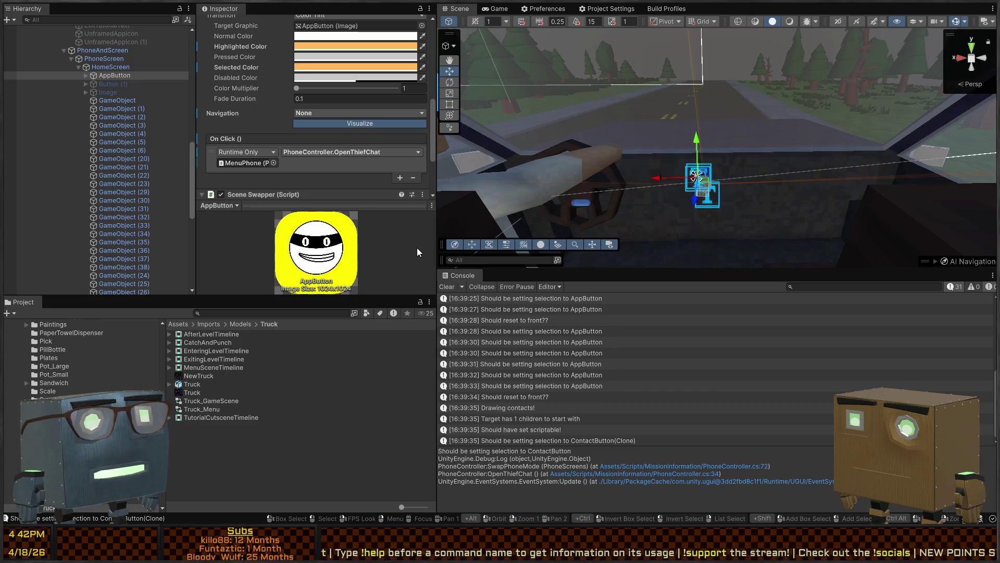
key("alt")
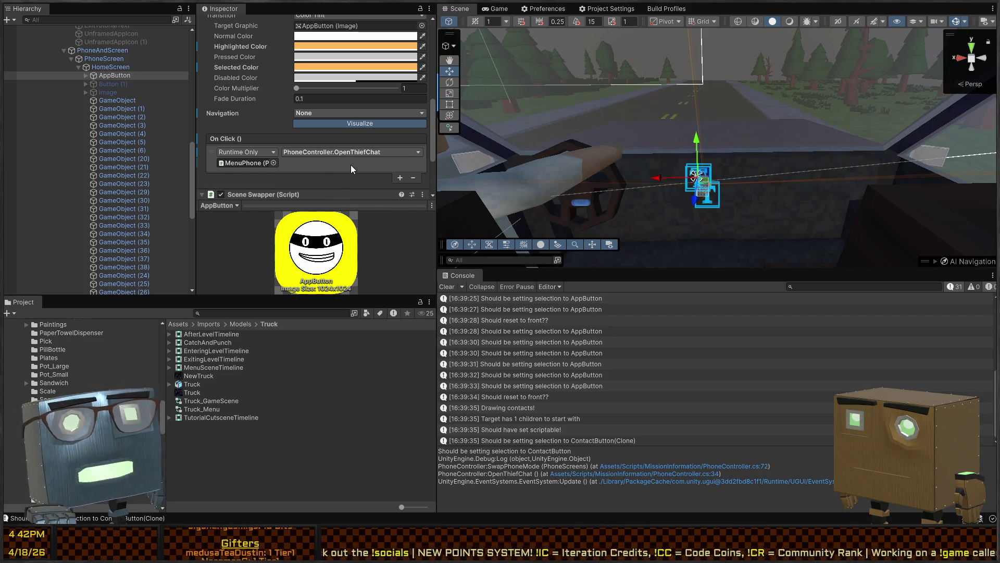
mouse_move(614, 168)
left_mouse_down()
mouse_move(709, 133)
mouse_move(653, 85)
mouse_move(701, 130)
mouse_move(726, 132)
mouse_move(672, 133)
left_mouse_up()
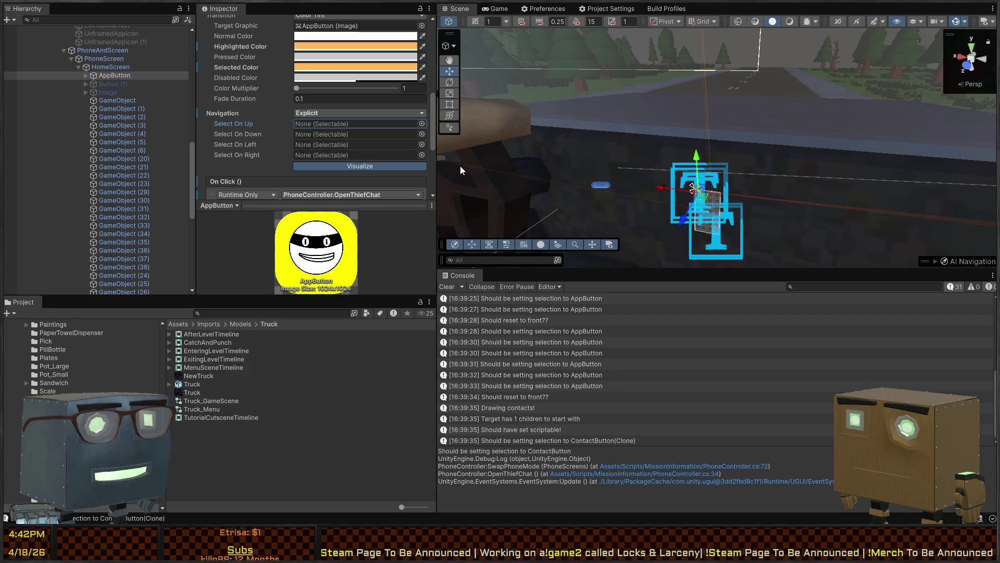
- Assign Quit Button to AppButton's Select On Up, Down, Left and Right fields
mouse_move(708, 206)
left_mouse_down()
mouse_move(759, 93)
mouse_move(791, 73)
mouse_move(780, 79)
left_mouse_up()
scroll(115, 98, "down", 3)
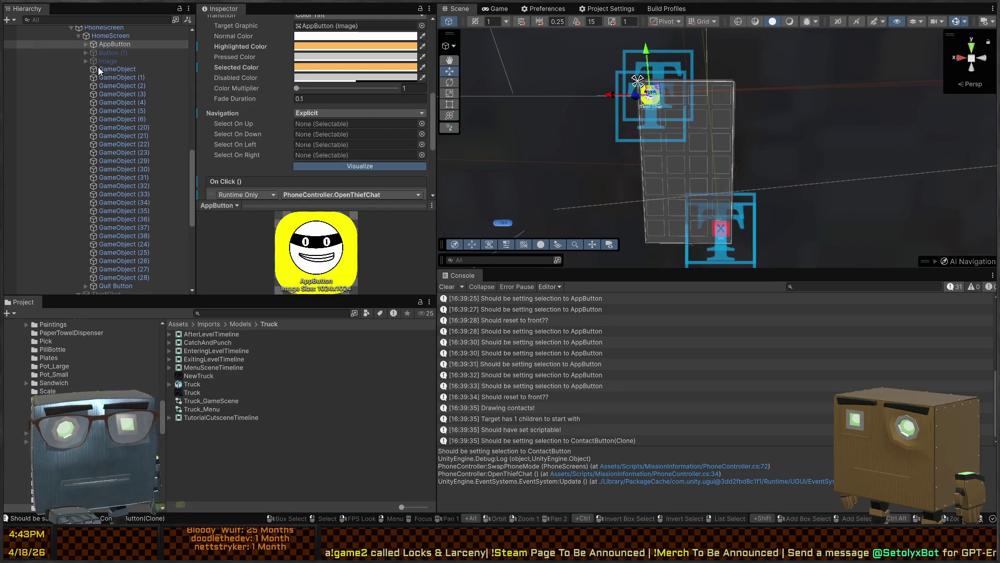
left_click(84, 60)
left_click(85, 61)
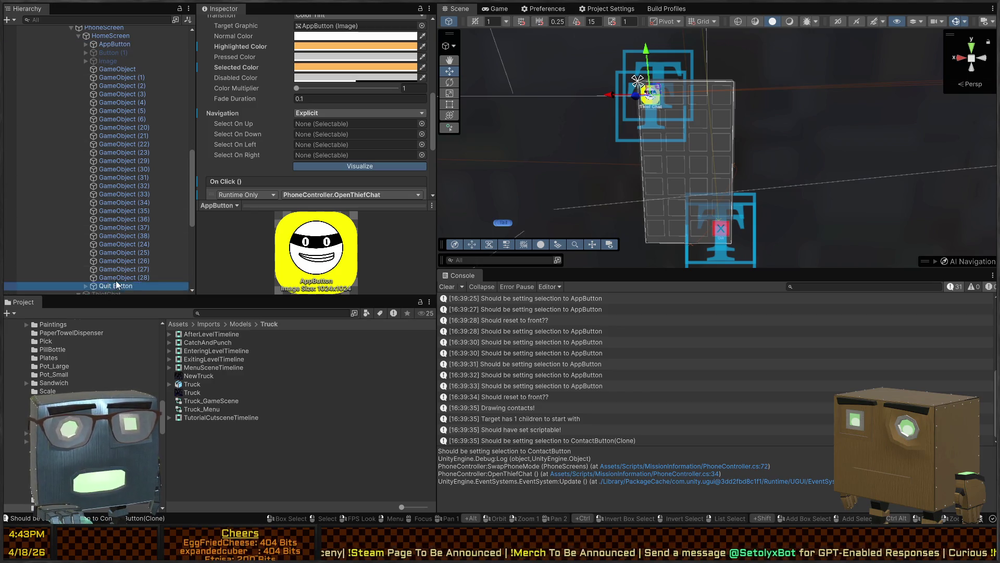
scroll(316, 167, "down", 5)
scroll(292, 28, "up", 6)
mouse_move(292, 28)
left_mouse_down()
mouse_move(257, 98)
mouse_move(313, 168)
mouse_move(328, 158)
mouse_move(311, 186)
left_mouse_up()
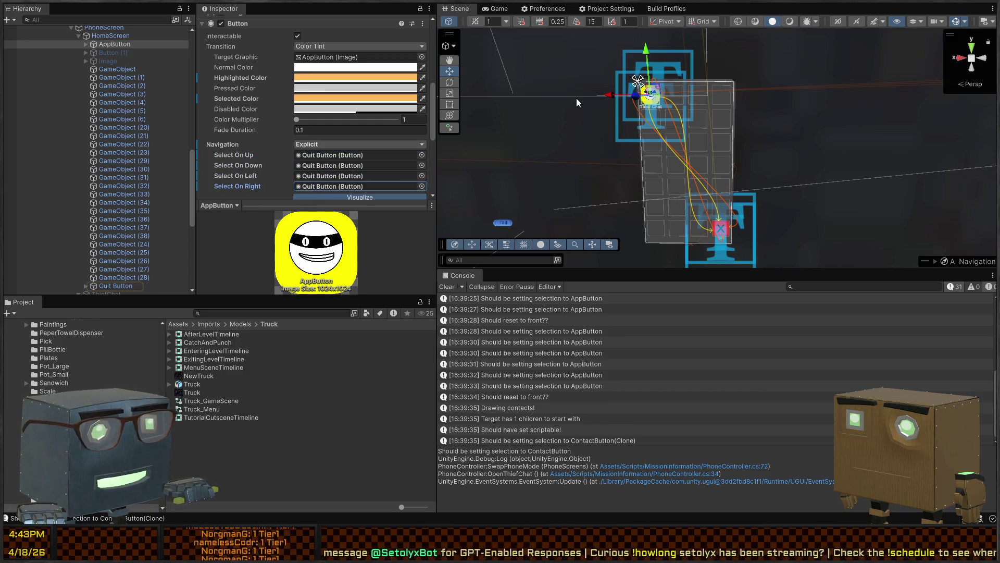
left_click(329, 177)
- Select Quit Button and set its Navigation mode to Explicit
left_click(118, 286)
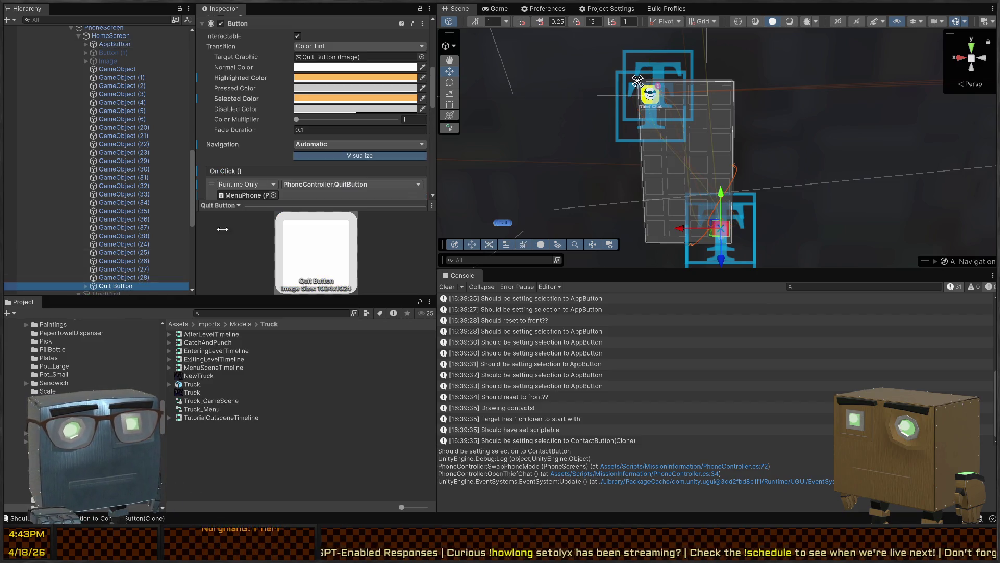
left_click(329, 207)
left_click(313, 144)
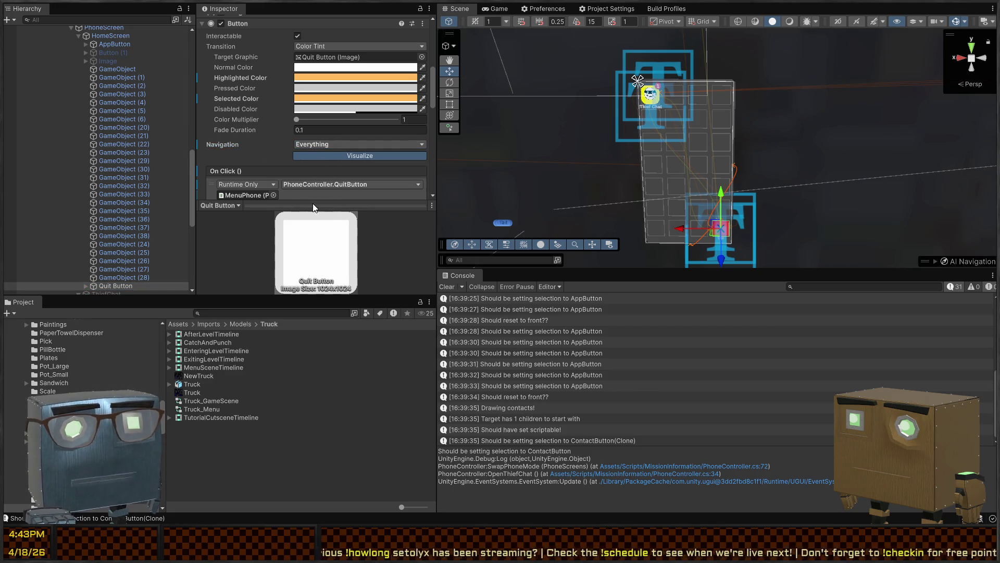
left_click(312, 145)
left_click(308, 158)
left_click(315, 212)
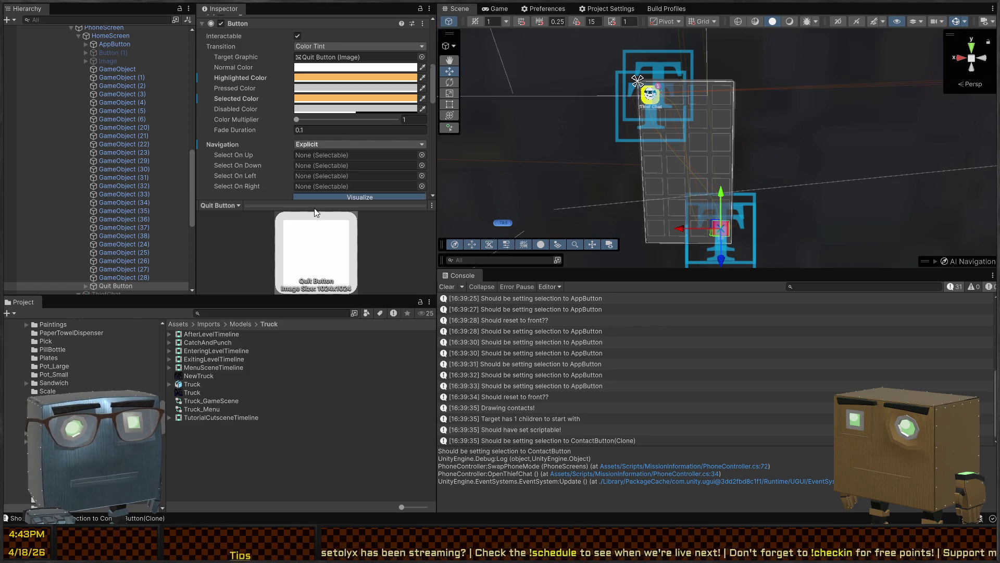
scroll(312, 161, "down", 2)
scroll(128, 208, "down", 4)
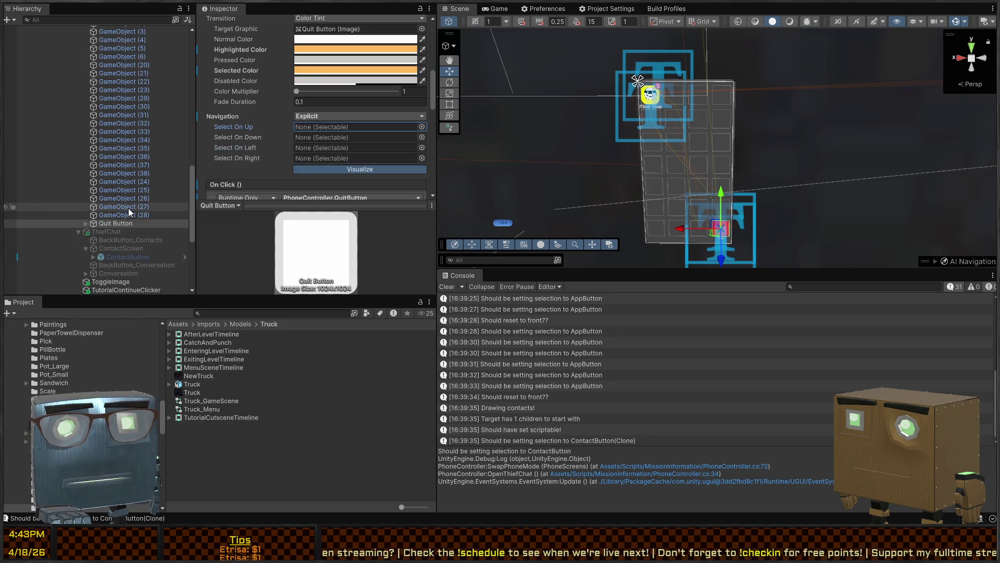